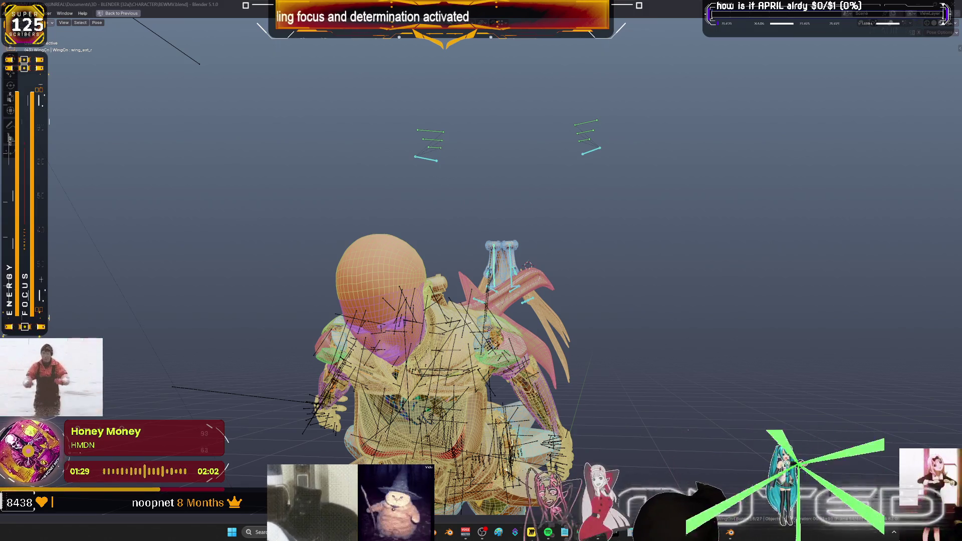
# Orbit to the character's side and scrub frames 11 to 28 to preview the animation.
pyautogui.moveTo(462, 270)
pyautogui.mouseDown(button='middle')
pyautogui.moveTo(506, 283)
pyautogui.moveTo(382, 300)
pyautogui.mouseUp(button='middle')
pyautogui.press('Right')
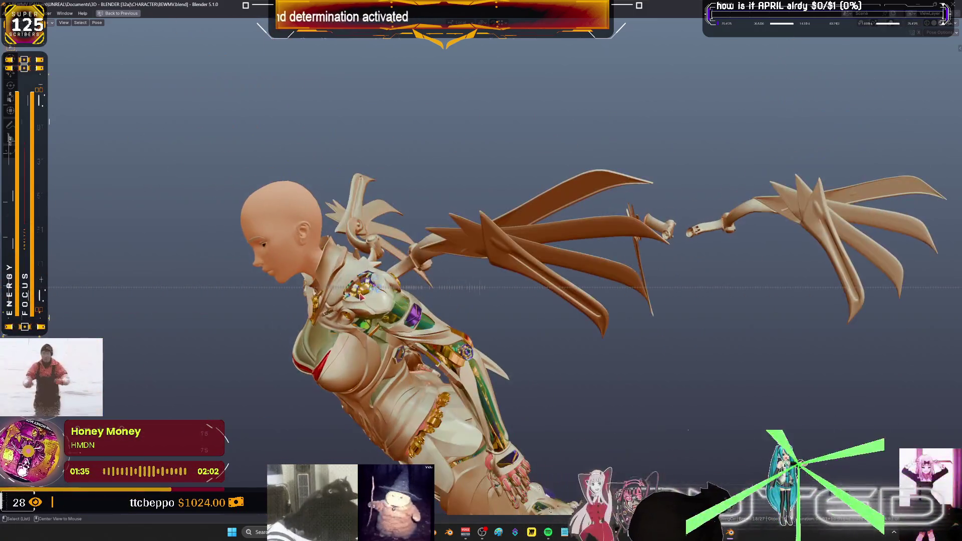
pyautogui.press('Right')
pyautogui.press('Right')
pyautogui.press('Right')
pyautogui.press('Right')
pyautogui.press('Right')
pyautogui.press('Right')
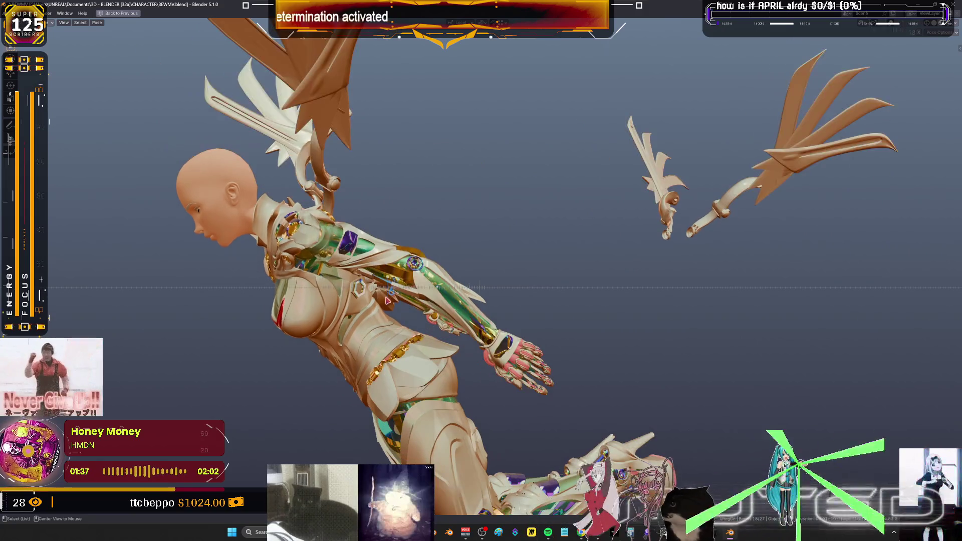
pyautogui.moveTo(401, 313); pyautogui.dragTo(440, 335)
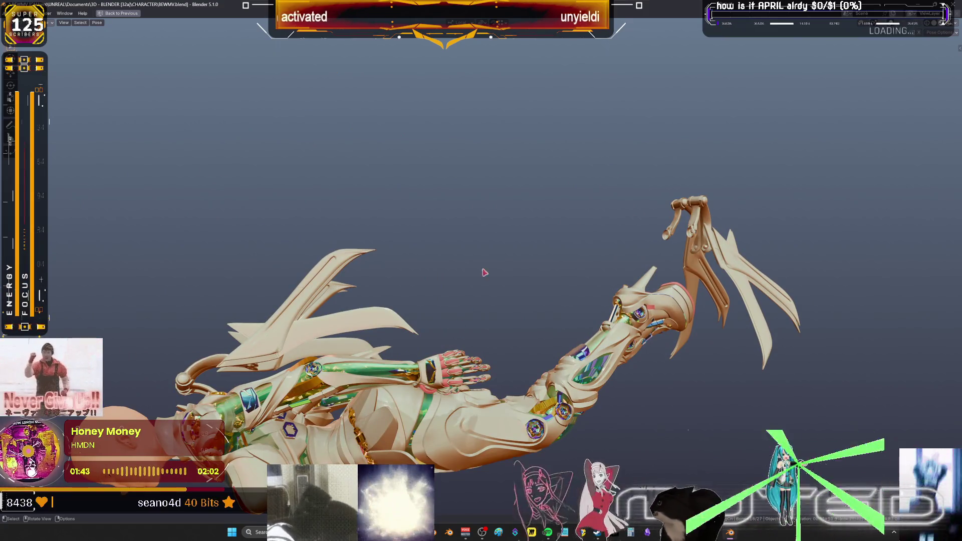
pyautogui.press('Right')
pyautogui.moveTo(752, 269)
pyautogui.keyDown('alt'); pyautogui.mouseDown()
pyautogui.moveTo(488, 265)
pyautogui.moveTo(511, 270)
pyautogui.moveTo(480, 280)
pyautogui.moveTo(466, 274)
pyautogui.moveTo(505, 258)
pyautogui.moveTo(483, 193)
pyautogui.moveTo(449, 166)
pyautogui.mouseUp(); pyautogui.keyUp('alt')
# Turn the bone and grid overlays back on and box-select one wing's bones.
pyautogui.hotkey('shift', 'alt', 'z')
pyautogui.press('Right')
pyautogui.moveTo(566, 200)
pyautogui.mouseDown()
pyautogui.moveTo(504, 75)
pyautogui.moveTo(466, 48)
pyautogui.mouseUp()
pyautogui.moveTo(585, 227); pyautogui.dragTo(440, 86)
# Maximize the Graph Editor and zoom onto the wing curves around frames 13–37.
pyautogui.hotkey('ctrl', 'space')
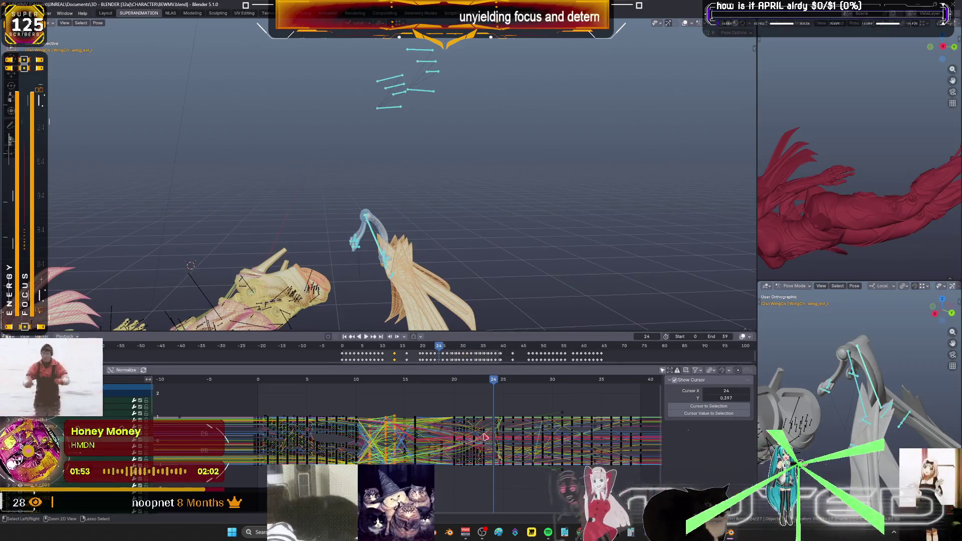
pyautogui.hotkey('ctrl', 'space')
pyautogui.keyDown('ctrl'); pyautogui.moveTo(531, 376); pyautogui.dragTo(556, 388, button='middle'); pyautogui.keyUp('ctrl')
pyautogui.moveTo(599, 257)
pyautogui.mouseDown(button='middle')
pyautogui.moveTo(512, 307)
pyautogui.moveTo(413, 289)
pyautogui.moveTo(522, 272)
pyautogui.mouseUp(button='middle')
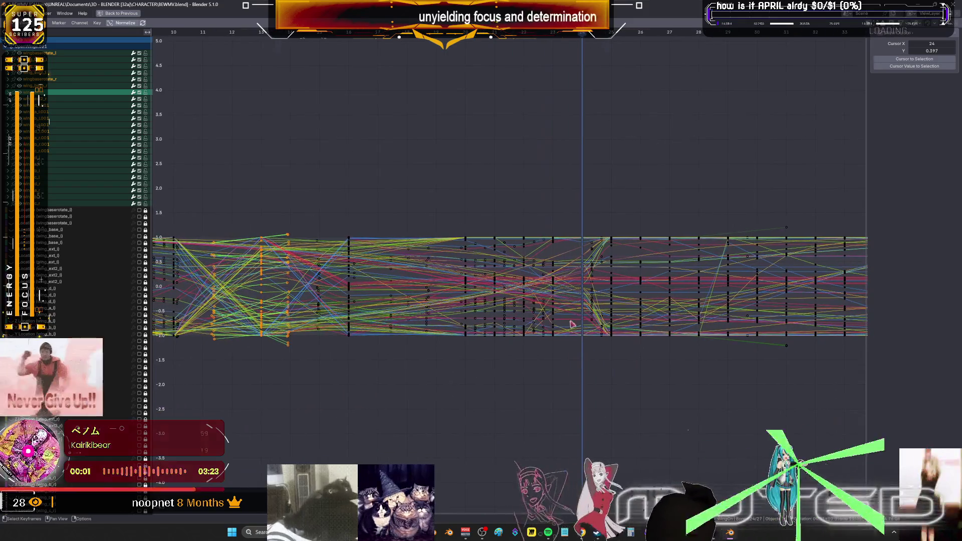
pyautogui.moveTo(594, 377)
pyautogui.mouseDown()
pyautogui.moveTo(402, 161)
pyautogui.moveTo(447, 180)
pyautogui.mouseUp()
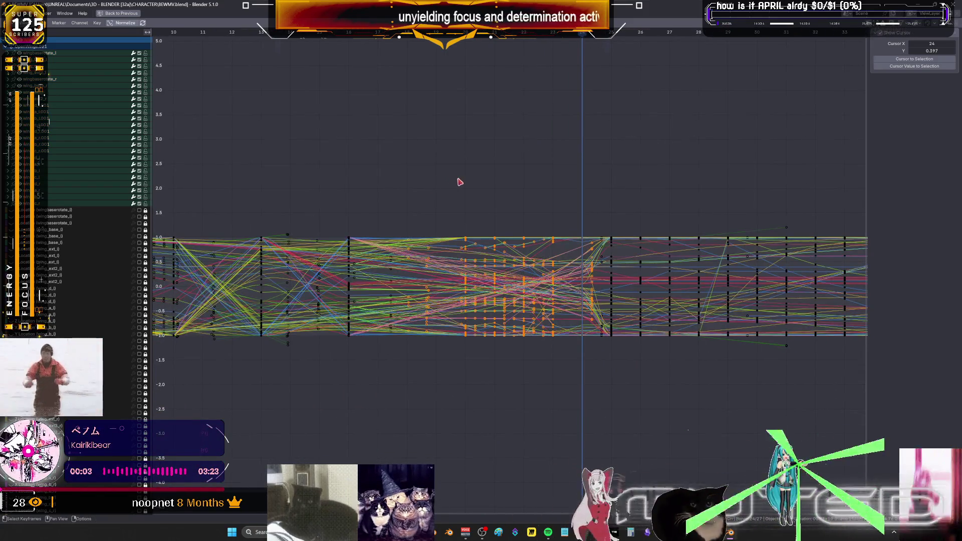
# Return to the 3D layout and play the wing animation, stopping at frame 32.
pyautogui.hotkey('ctrl', 'space')
pyautogui.press('space')
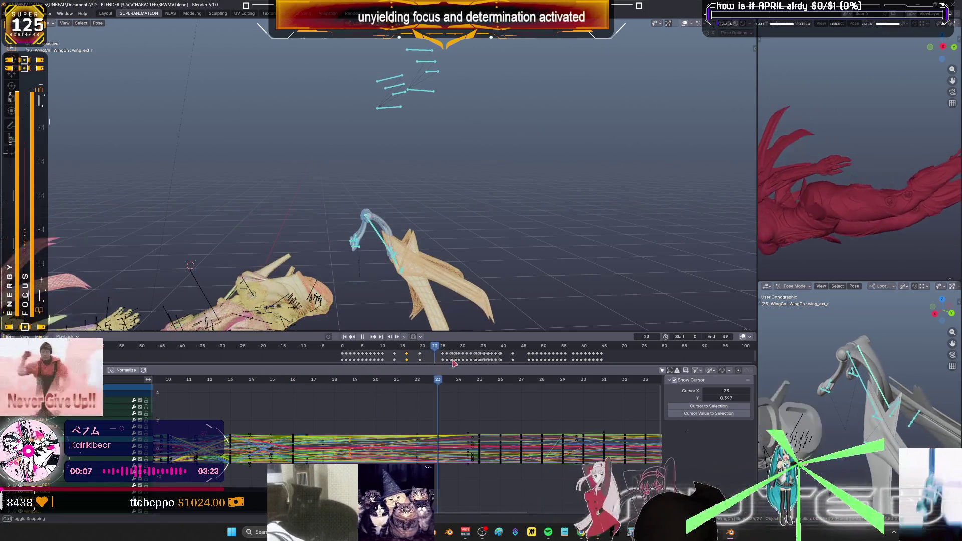
pyautogui.press('space')
pyautogui.moveTo(591, 412)
pyautogui.keyDown('ctrl'); pyautogui.mouseDown(button='middle')
pyautogui.moveTo(482, 455)
pyautogui.moveTo(345, 430)
pyautogui.mouseUp(button='middle'); pyautogui.keyUp('ctrl')
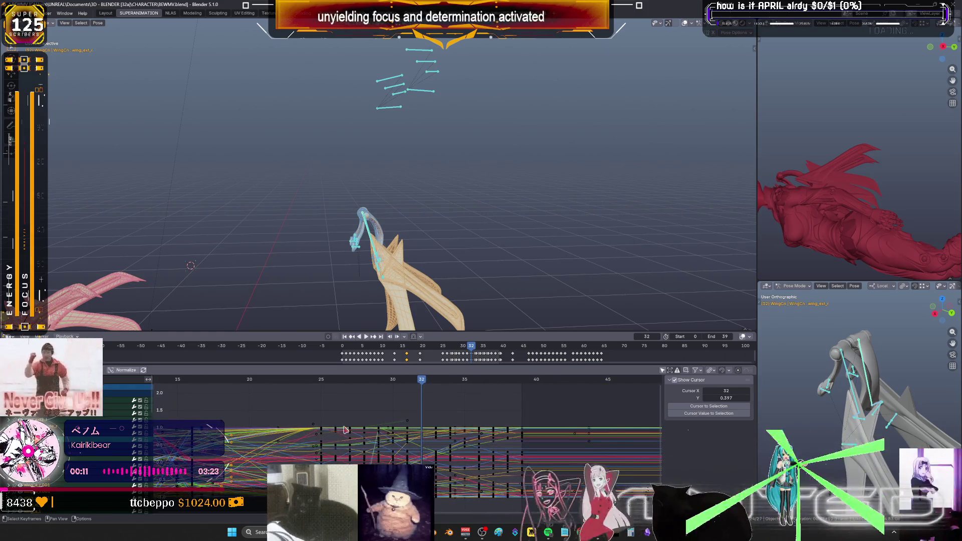
# Delete the wing keys from frame 25 onward, key rotation at frame 32, then go to frame 29.
pyautogui.moveTo(330, 414)
pyautogui.mouseDown()
pyautogui.moveTo(510, 510)
pyautogui.moveTo(522, 490)
pyautogui.mouseUp()
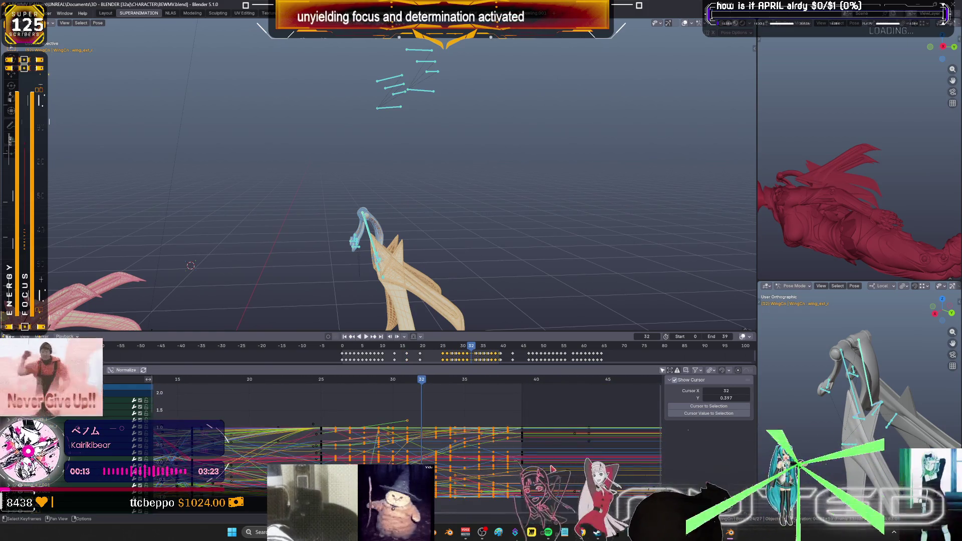
pyautogui.press('Delete')
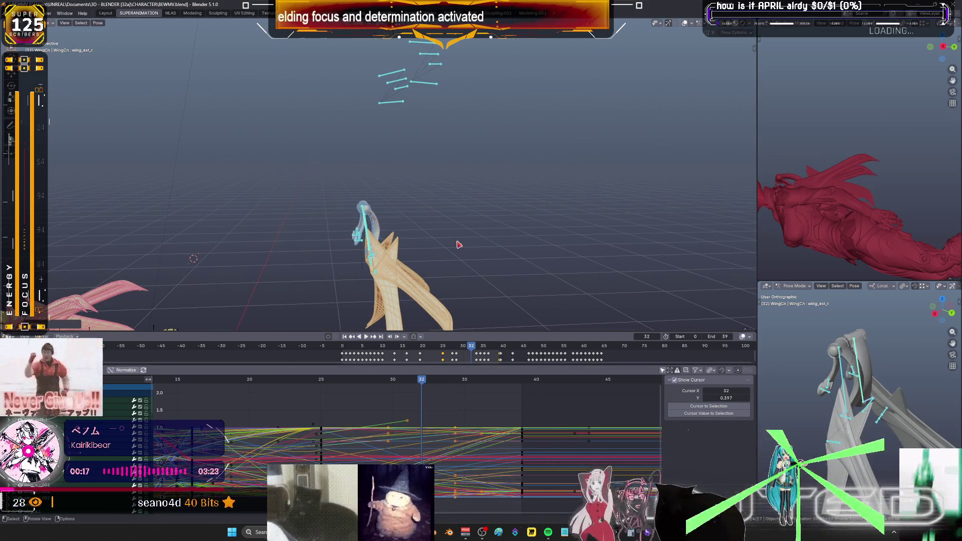
pyautogui.press('k')
pyautogui.click(451, 266)
pyautogui.press('space')
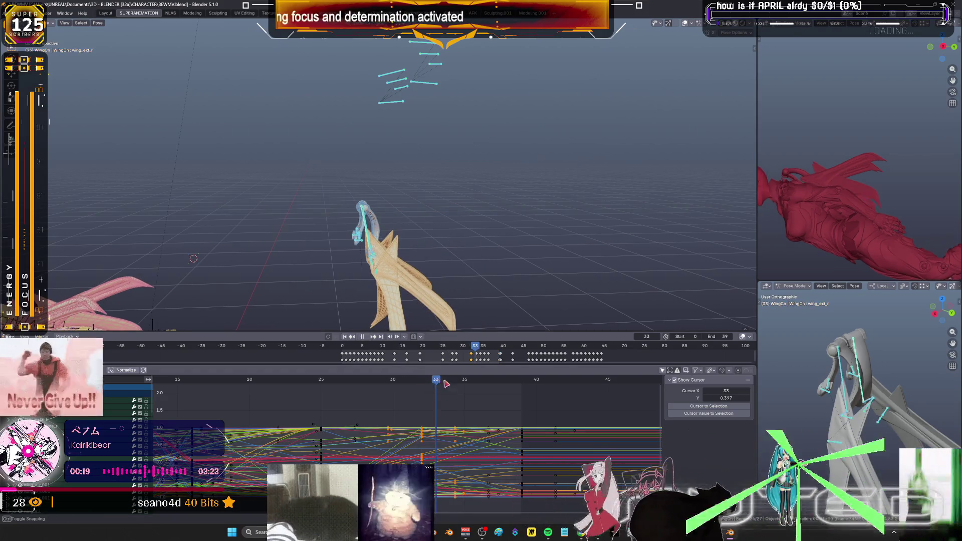
pyautogui.moveTo(493, 383)
pyautogui.mouseDown()
pyautogui.moveTo(539, 389)
pyautogui.moveTo(378, 400)
pyautogui.mouseUp()
# Test and cancel trial wing rotations at frames 29 to 31.
pyautogui.press('r')
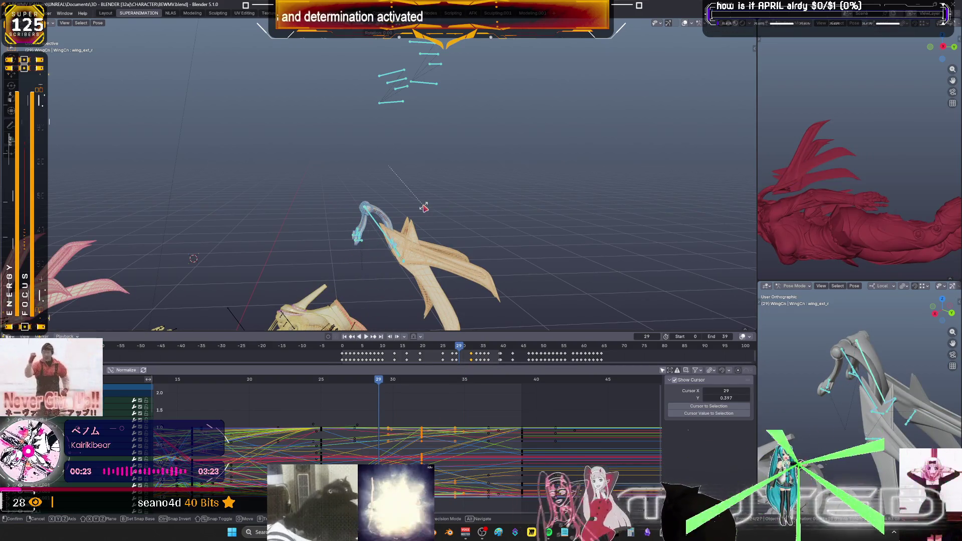
pyautogui.rightClick(424, 207)
pyautogui.click(396, 382)
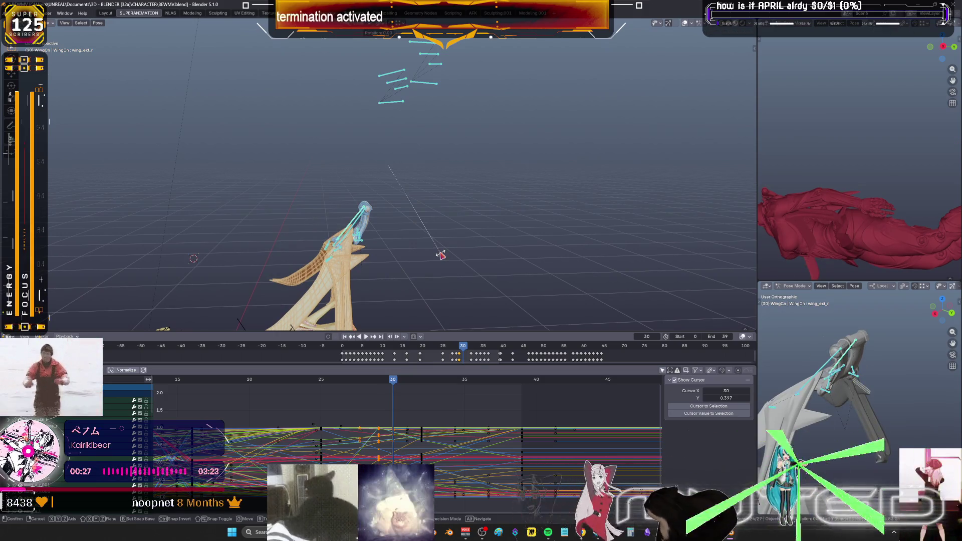
pyautogui.keyDown('shift'); pyautogui.moveTo(442, 256); pyautogui.dragTo(469, 210, button='middle'); pyautogui.keyUp('shift')
pyautogui.press('r')
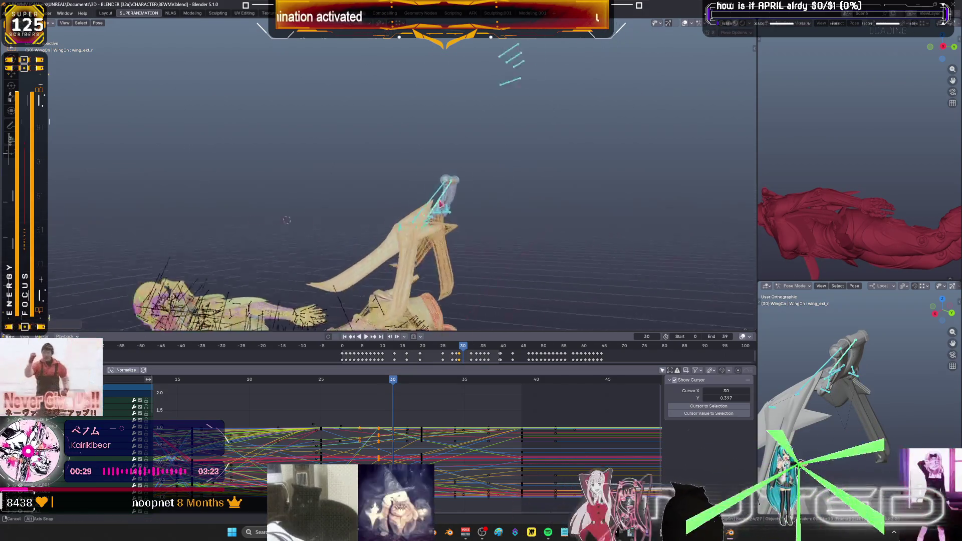
pyautogui.rightClick(467, 211)
pyautogui.rightClick(466, 212)
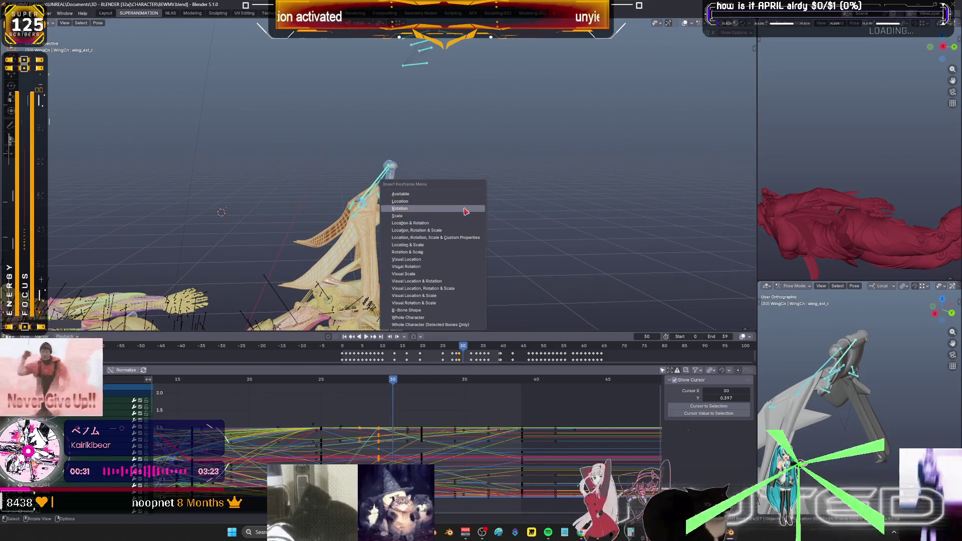
pyautogui.moveTo(398, 383); pyautogui.dragTo(406, 383)
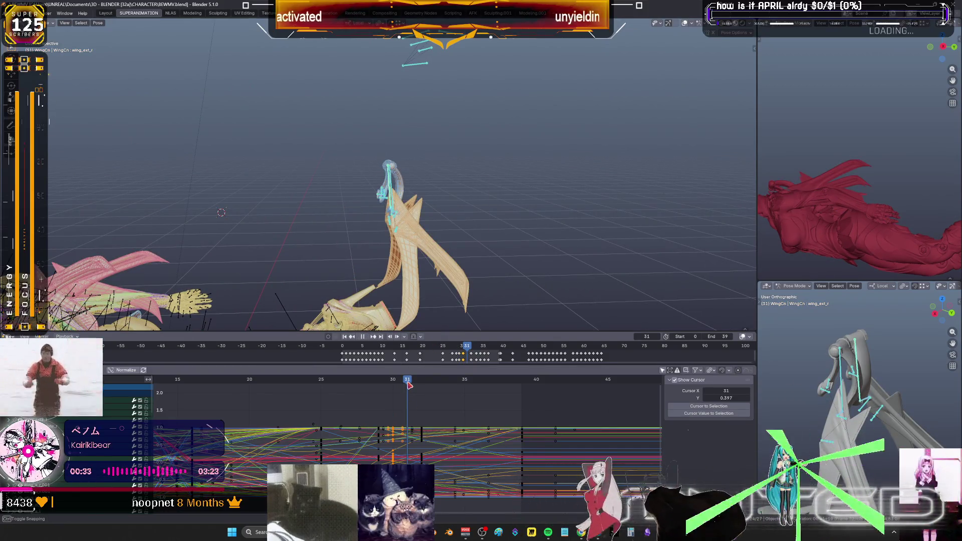
pyautogui.press('Escape')
# Test another wing rotation and review the motion around frame 30, ending on frame 29.
pyautogui.press('r')
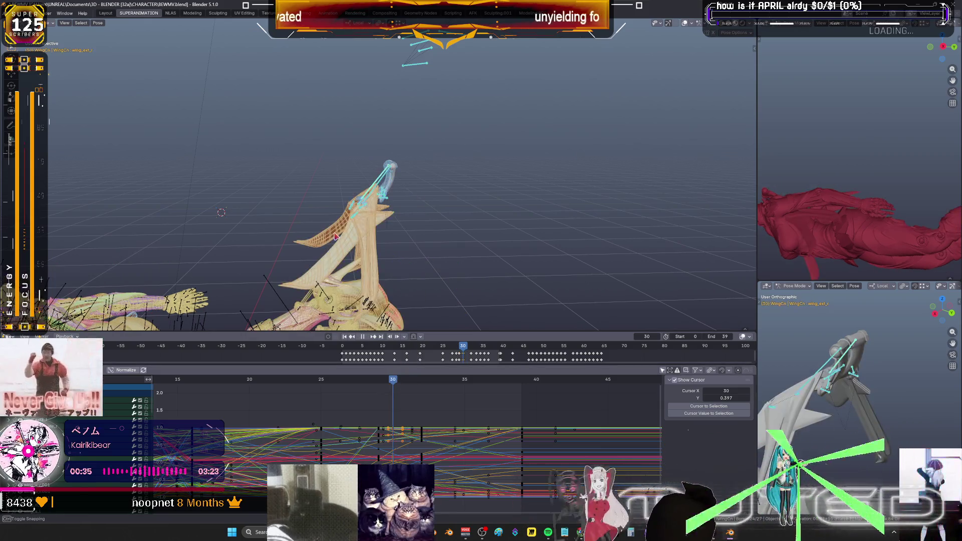
pyautogui.rightClick(515, 228)
pyautogui.rightClick(516, 229)
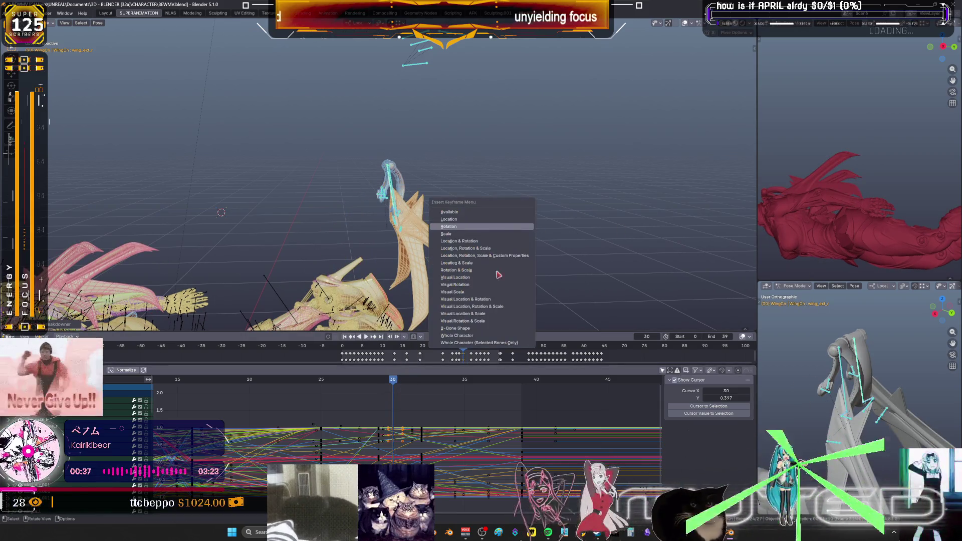
pyautogui.moveTo(402, 383)
pyautogui.mouseDown()
pyautogui.moveTo(554, 387)
pyautogui.moveTo(396, 402)
pyautogui.mouseUp()
pyautogui.moveTo(520, 198)
pyautogui.mouseDown()
pyautogui.moveTo(415, 397)
pyautogui.moveTo(414, 500)
pyautogui.moveTo(445, 507)
pyautogui.mouseUp()
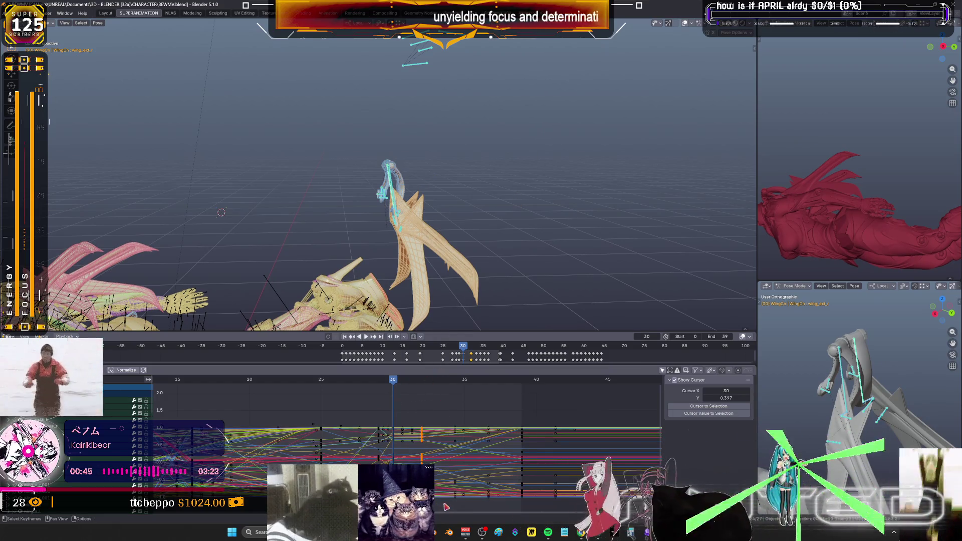
pyautogui.moveTo(393, 382); pyautogui.dragTo(380, 388)
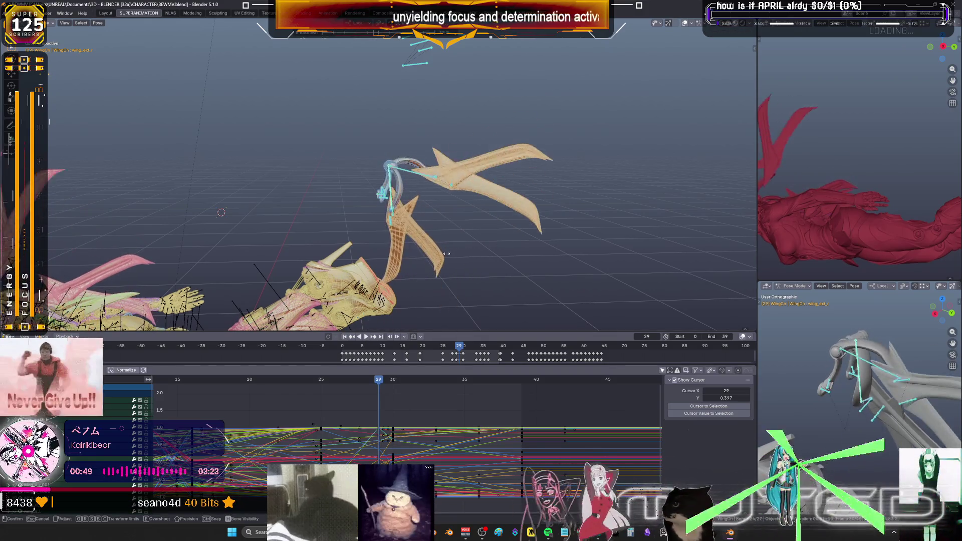
pyautogui.press('Escape')
# Blend a breakdown pose at frame 29, rotate the wing, and key its rotation.
pyautogui.hotkey('shift', 'e')
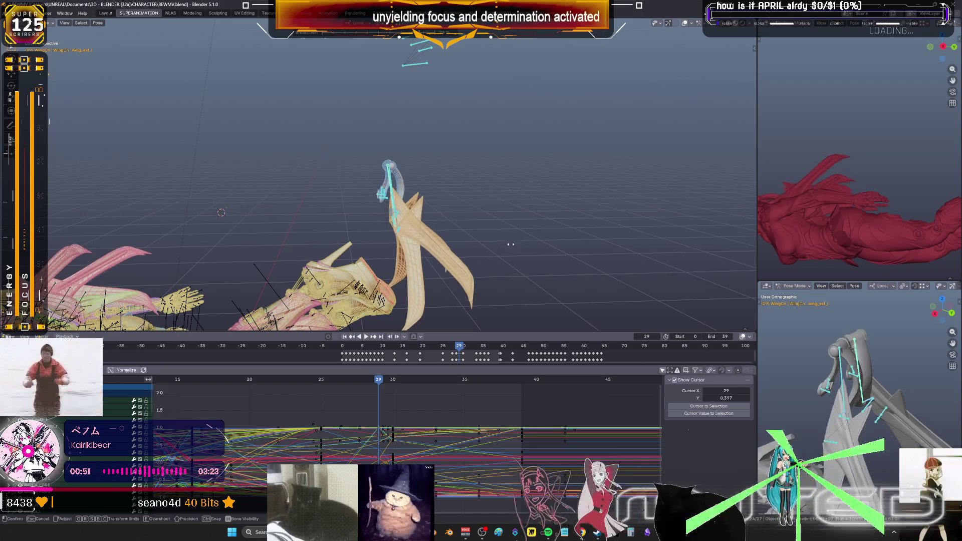
pyautogui.click(383, 251)
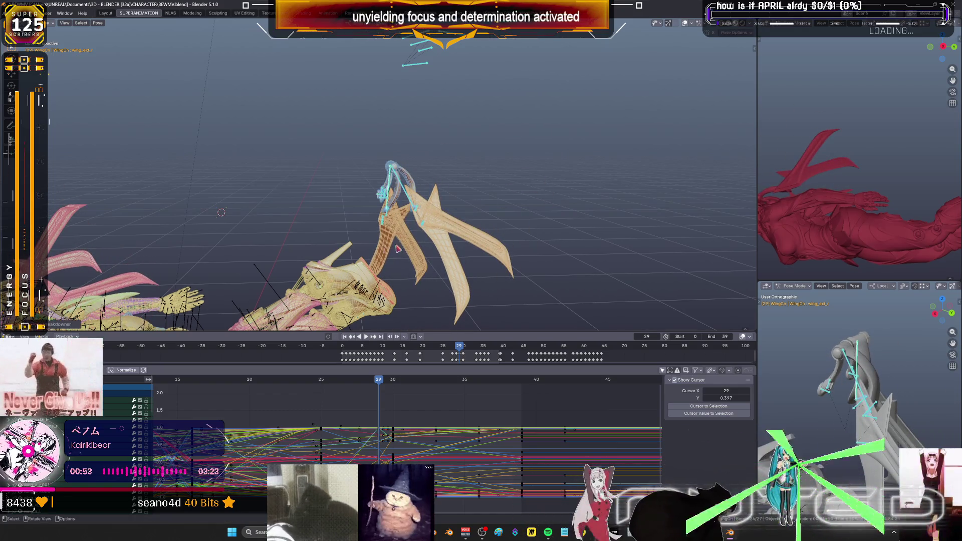
pyautogui.press('r')
pyautogui.click(424, 246)
pyautogui.press('i')
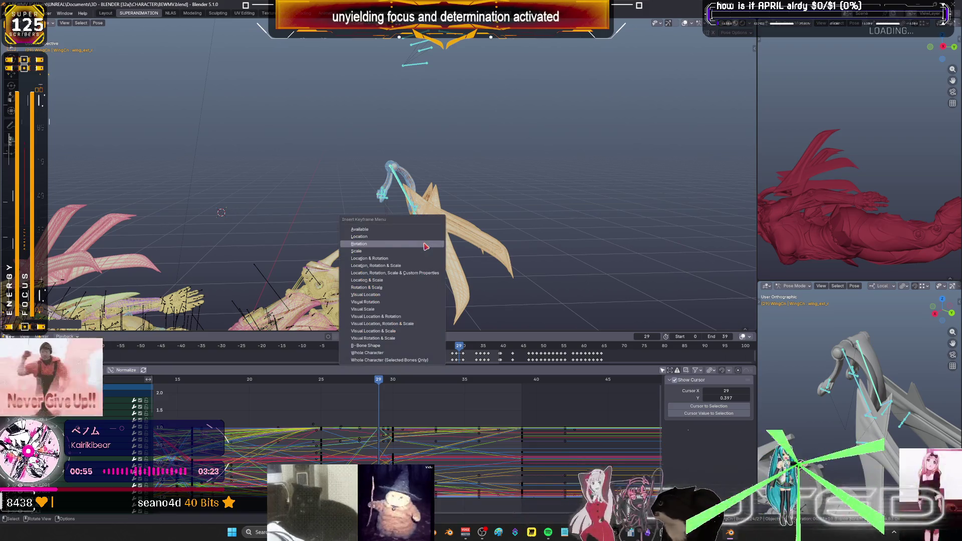
pyautogui.press('r')
pyautogui.press('r')
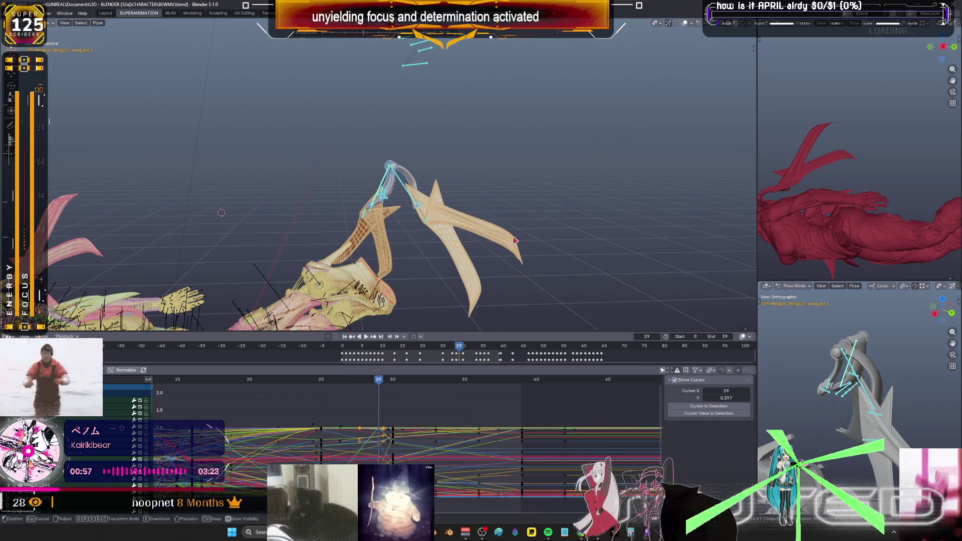
pyautogui.rightClick(515, 240)
# Delete the wing's frame-27 keys and test reposing the wing at frame 27.
pyautogui.moveTo(383, 383)
pyautogui.mouseDown()
pyautogui.moveTo(521, 386)
pyautogui.moveTo(307, 386)
pyautogui.moveTo(319, 386)
pyautogui.mouseUp()
pyautogui.keyDown('alt'); pyautogui.click(379, 436); pyautogui.keyUp('alt')
pyautogui.press('Delete')
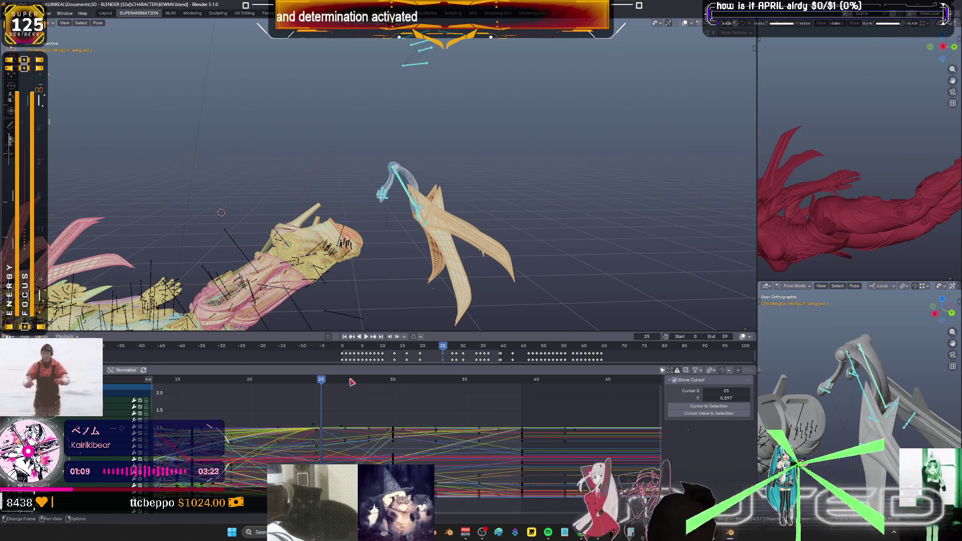
pyautogui.click(353, 384)
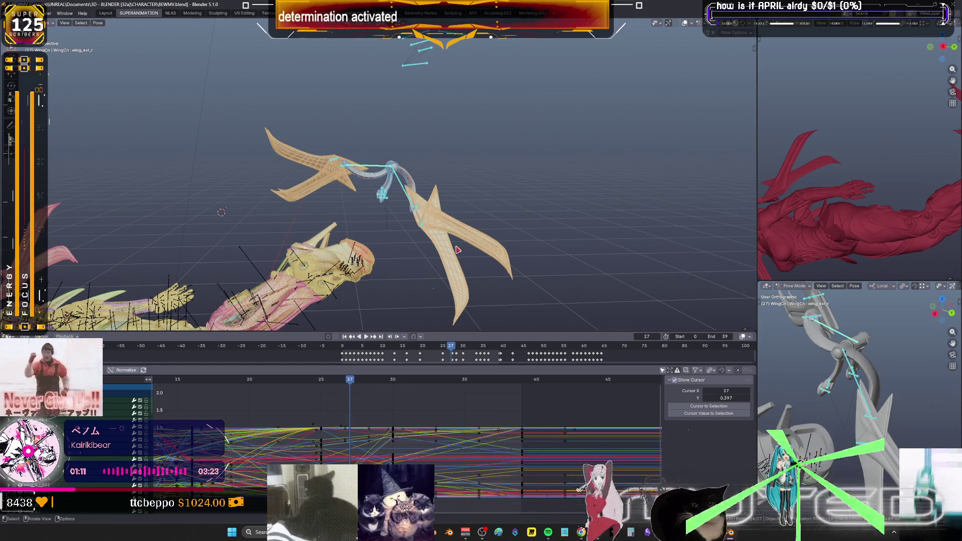
pyautogui.press('r')
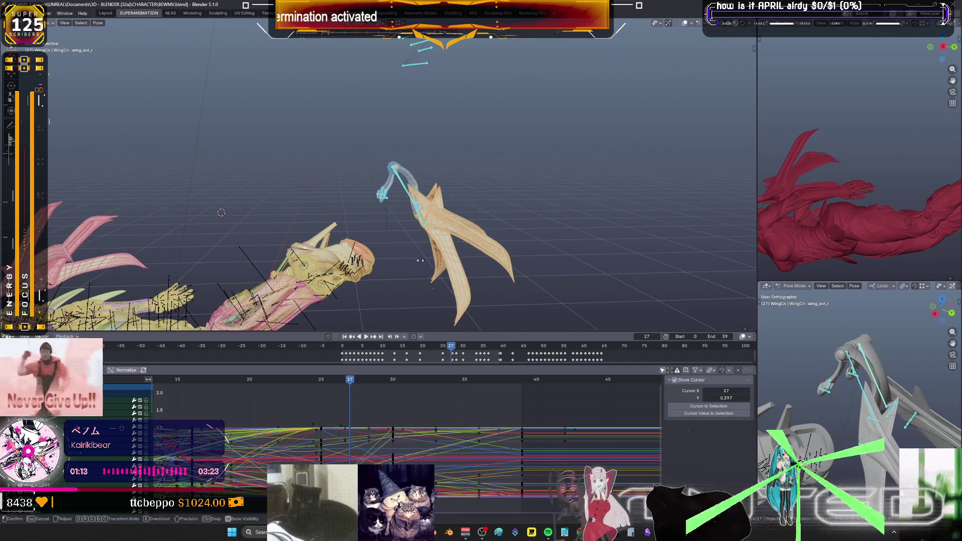
pyautogui.press('Escape')
pyautogui.press('r')
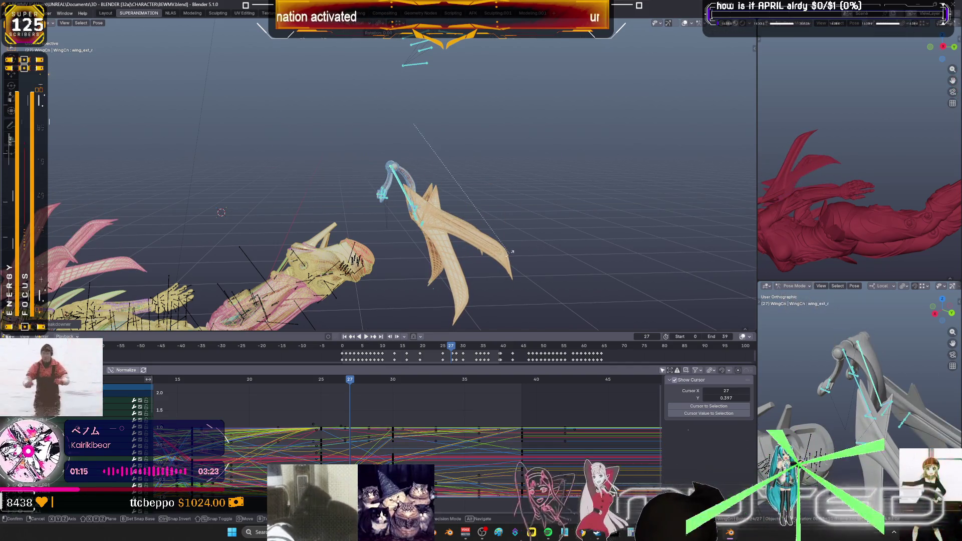
pyautogui.rightClick(510, 257)
pyautogui.press('Escape')
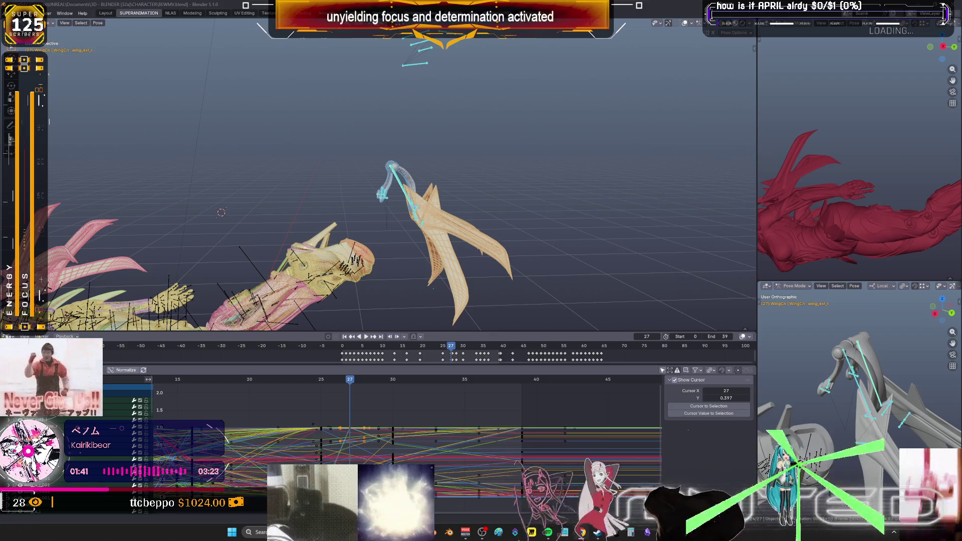
# Move to frame 26, test a wing rotation, and play the flap to preview it.
pyautogui.moveTo(352, 384); pyautogui.dragTo(335, 388)
pyautogui.moveTo(494, 181); pyautogui.dragTo(491, 181, button='middle')
pyautogui.press('r')
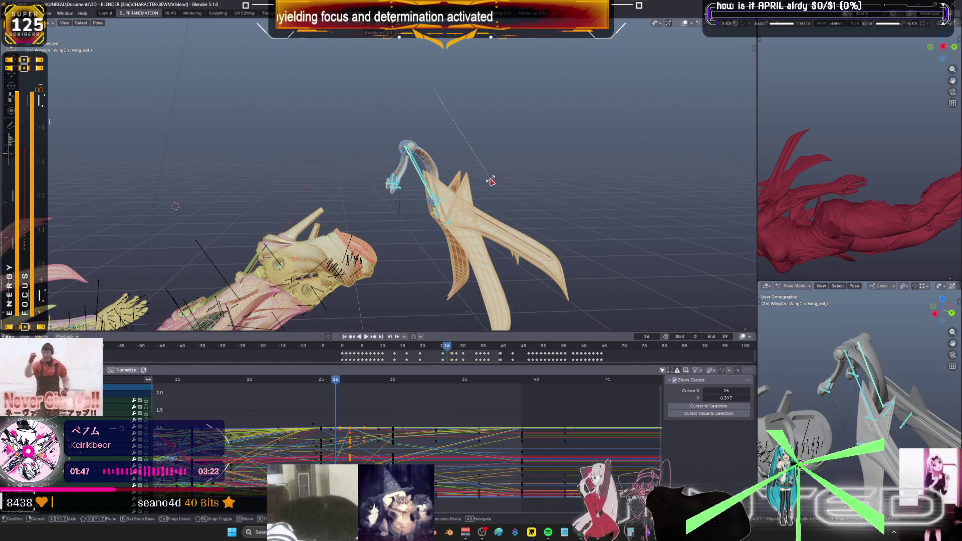
pyautogui.rightClick(491, 182)
pyautogui.moveTo(503, 182); pyautogui.dragTo(484, 188, button='middle')
pyautogui.press('i')
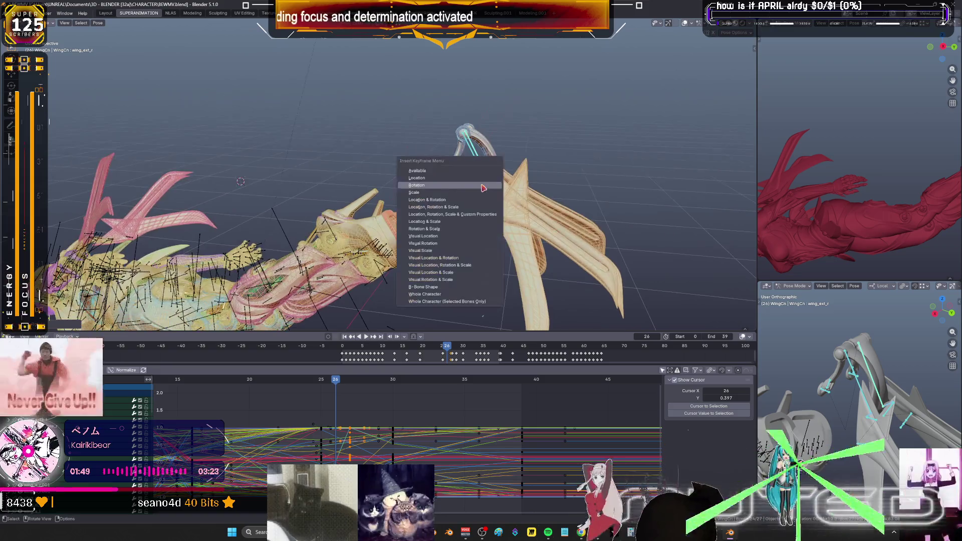
pyautogui.press('space')
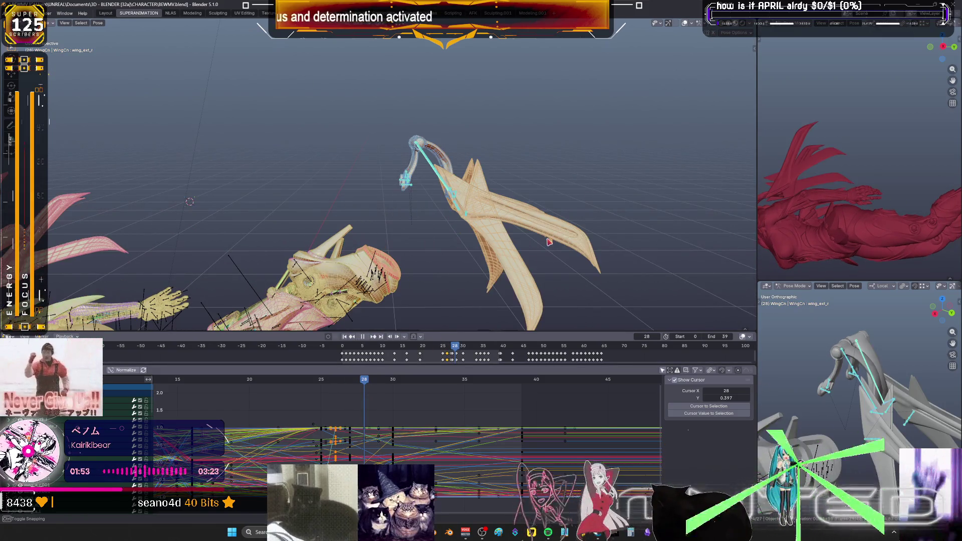
pyautogui.press('space')
# Create a breakdown wing pose at frame 28 between the neighbouring keys.
pyautogui.press('Left')
pyautogui.press('i')
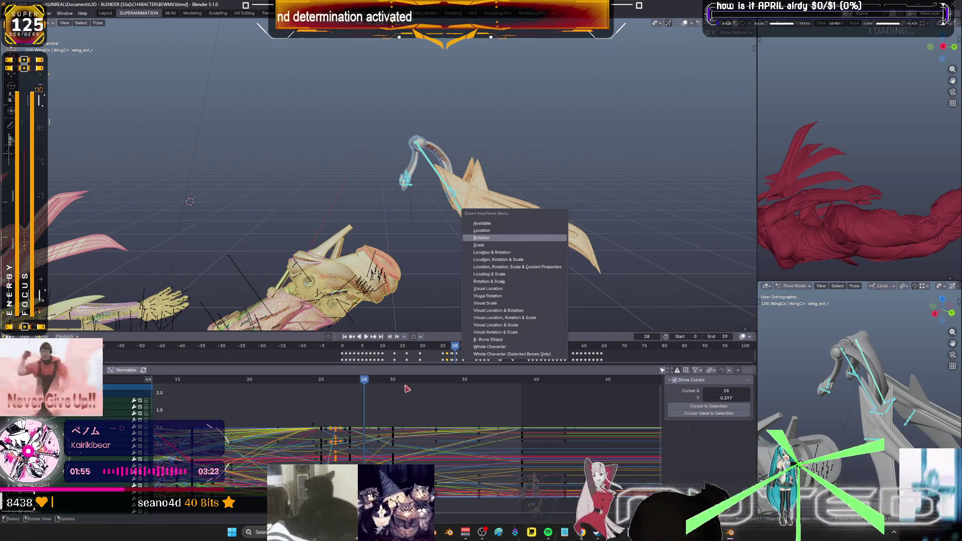
pyautogui.click(379, 379)
pyautogui.rightClick(546, 217)
pyautogui.press('space')
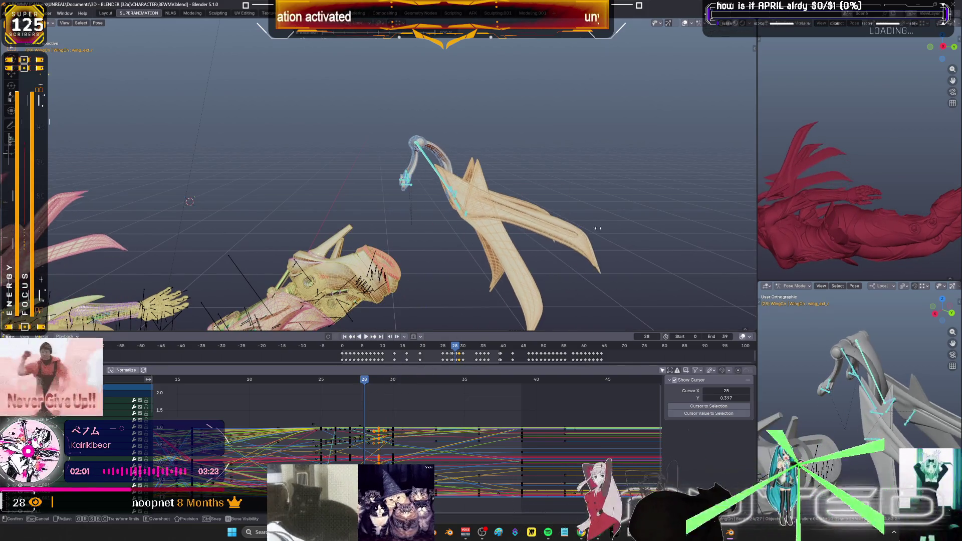
pyautogui.press('Escape')
pyautogui.hotkey('shift', 'e')
pyautogui.click(466, 256)
# Rotate the wing bone at frame 27, key its rotation, and review from frame 25.
pyautogui.press('k')
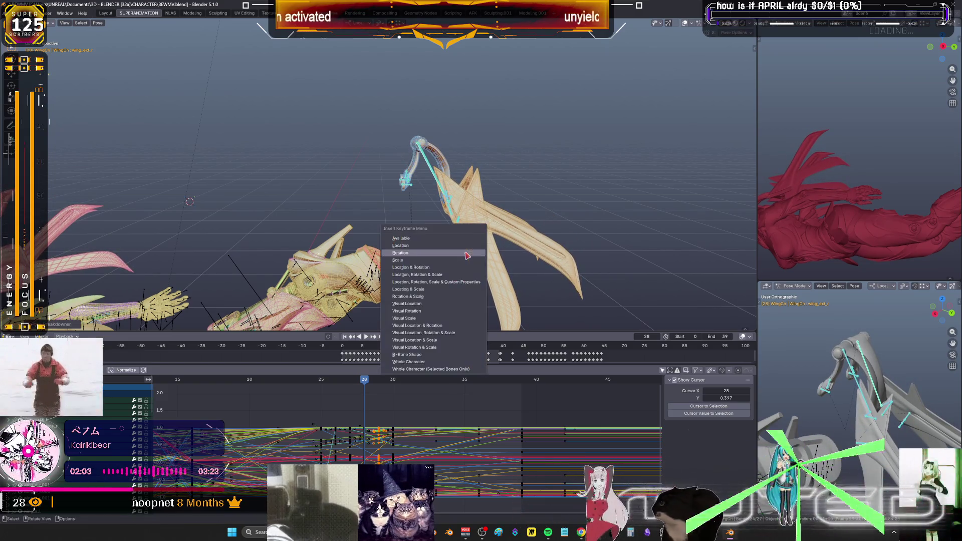
pyautogui.press('Left')
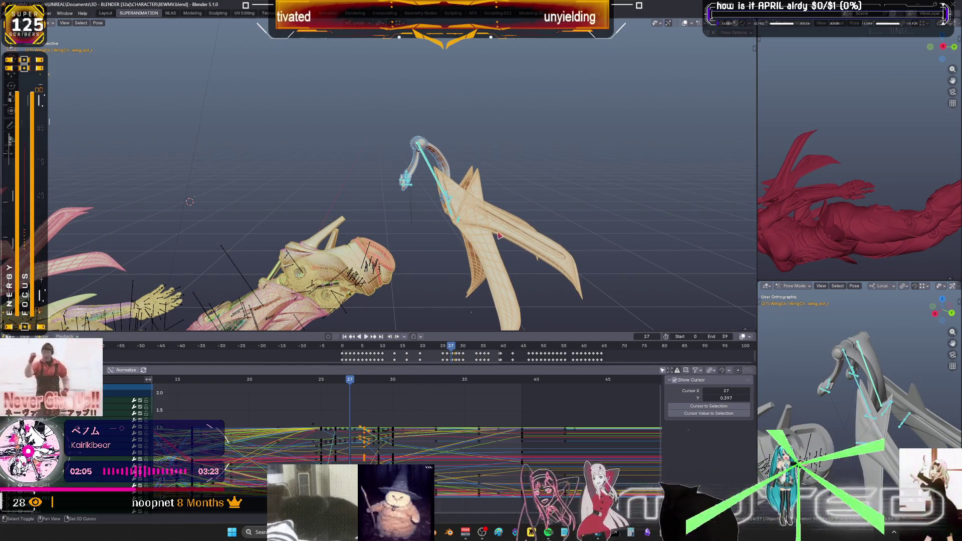
pyautogui.keyDown('shift'); pyautogui.moveTo(494, 232); pyautogui.dragTo(494, 219, button='middle'); pyautogui.keyUp('shift')
pyautogui.press('r')
pyautogui.click(392, 220)
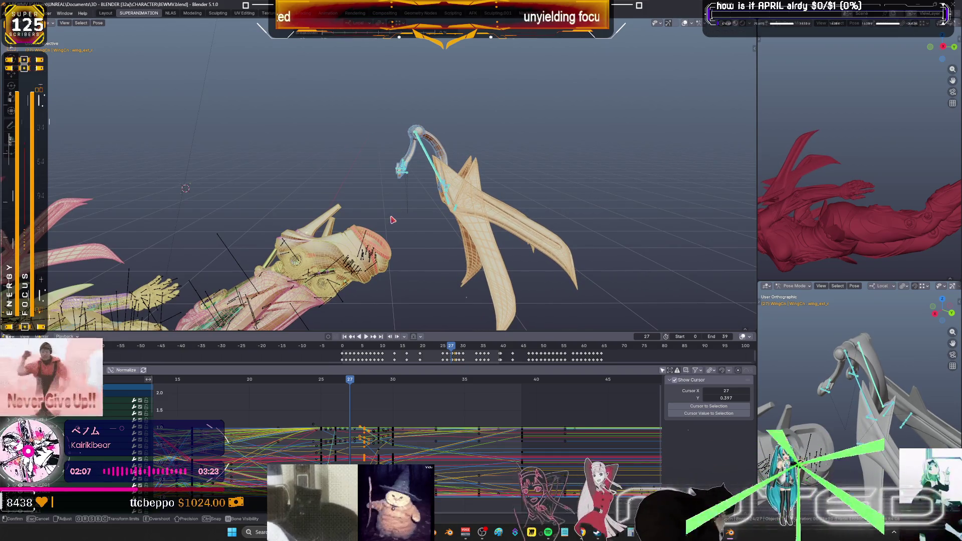
pyautogui.press('k')
pyautogui.click(393, 219)
pyautogui.moveTo(351, 386)
pyautogui.mouseDown()
pyautogui.moveTo(323, 388)
pyautogui.moveTo(376, 387)
pyautogui.moveTo(365, 387)
pyautogui.mouseUp()
# Re-pose the wing at frame 29, then blend a breakdown pose at frame 28 for keying.
pyautogui.press('Right')
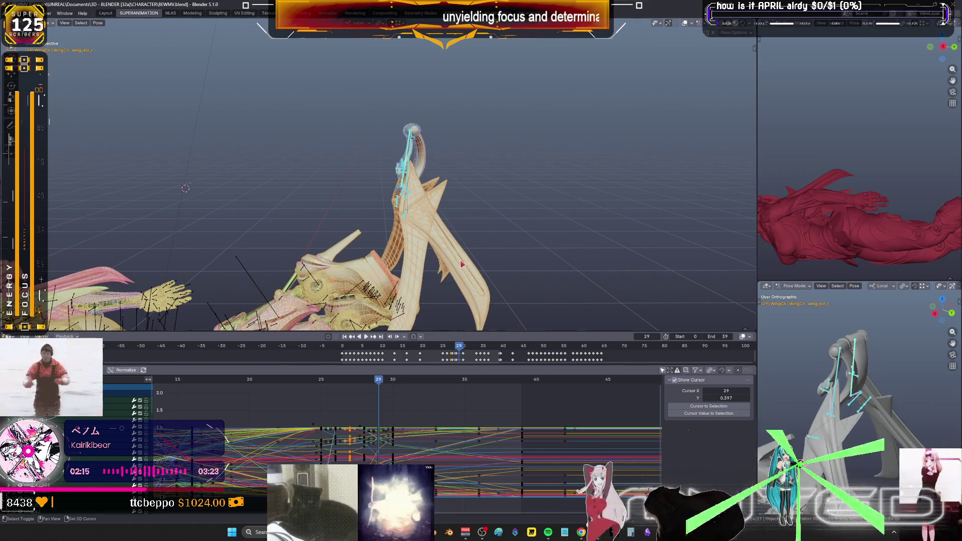
pyautogui.press('r')
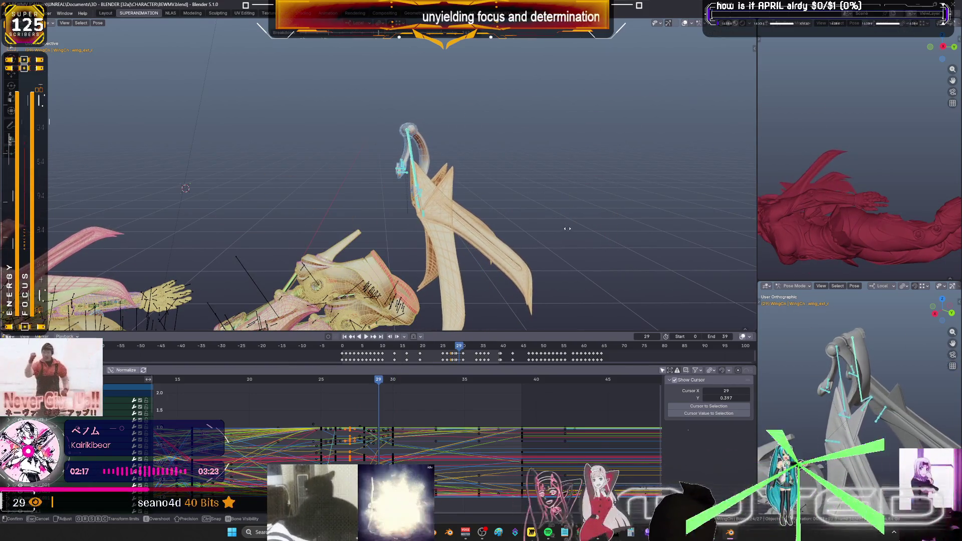
pyautogui.click(533, 232)
pyautogui.rightClick(533, 232)
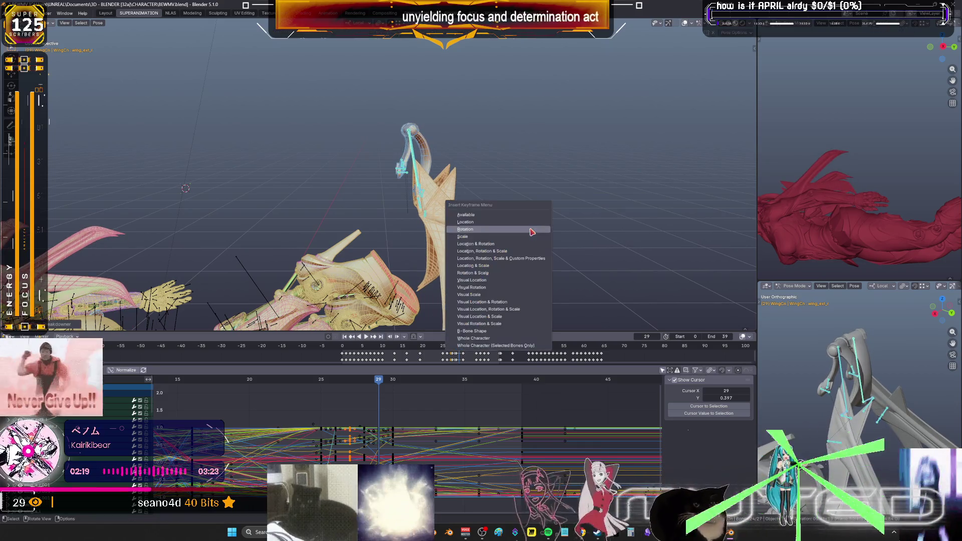
pyautogui.press('Left')
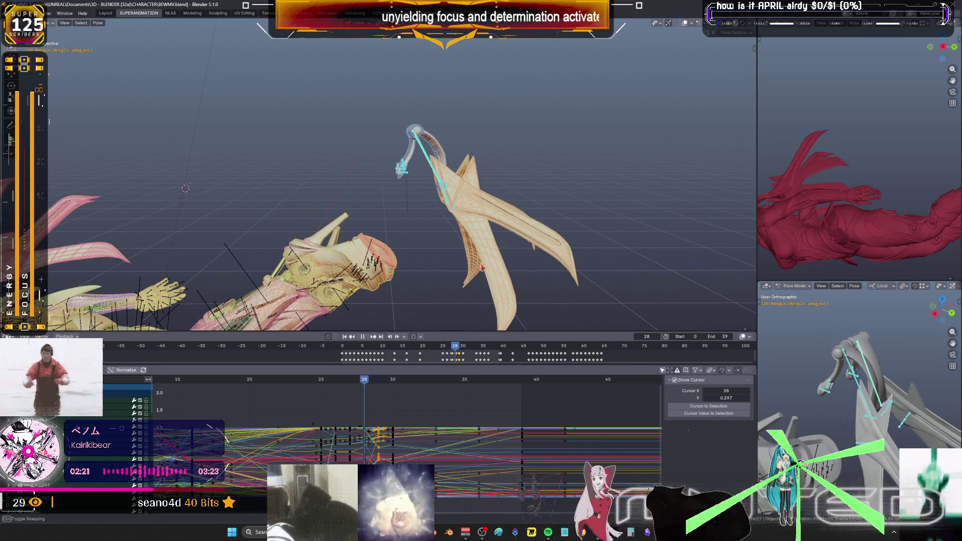
pyautogui.hotkey('shift', 'e')
pyautogui.click(578, 228)
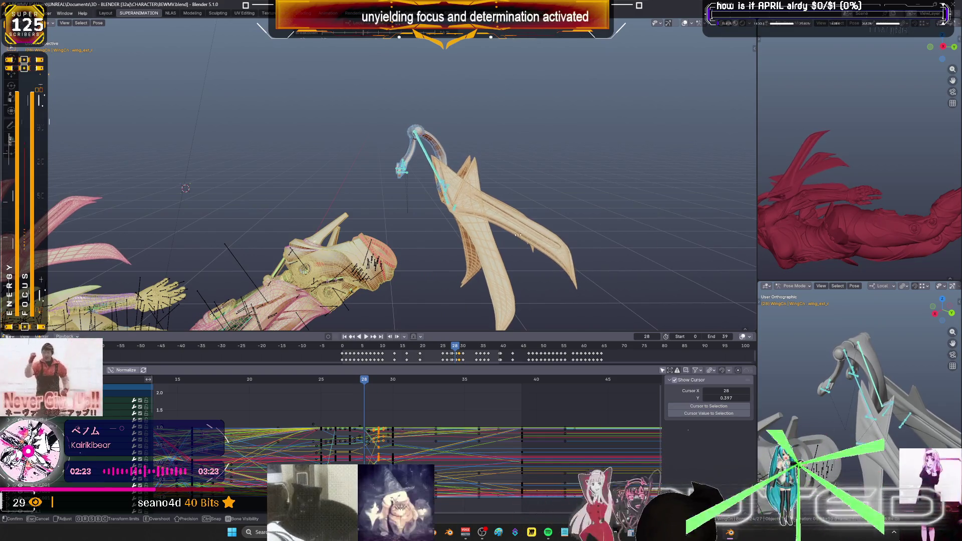
pyautogui.press('k')
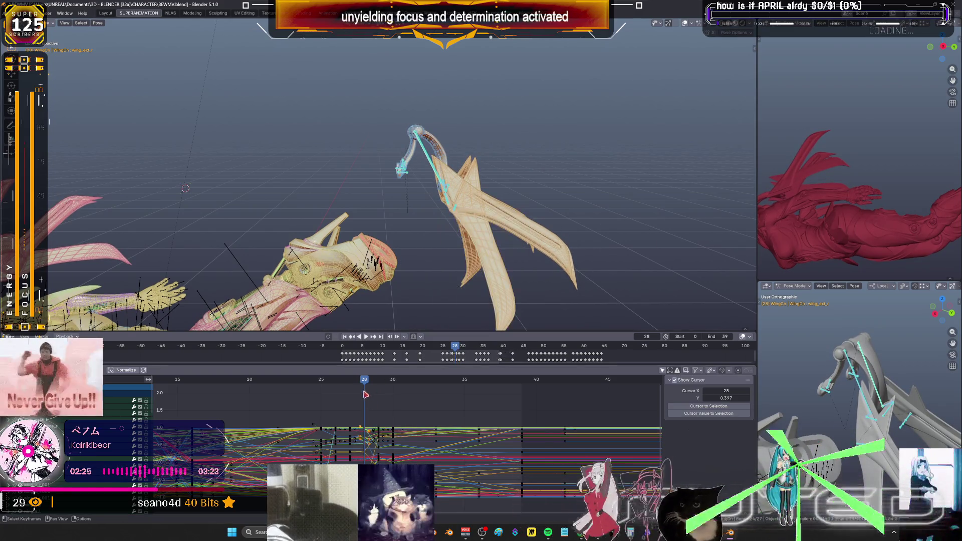
pyautogui.moveTo(369, 382)
pyautogui.mouseDown()
pyautogui.moveTo(329, 387)
pyautogui.moveTo(466, 385)
pyautogui.mouseUp()
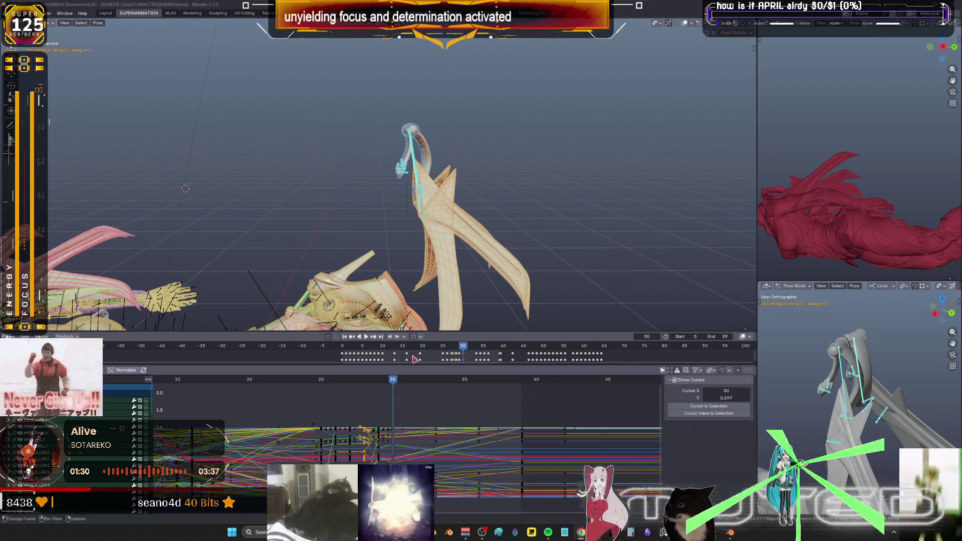
pyautogui.moveTo(398, 390); pyautogui.dragTo(396, 386, button='middle')
# Play the flap, orbit to a side view, scrub to frame 25, and switch to wireframe.
pyautogui.press('space')
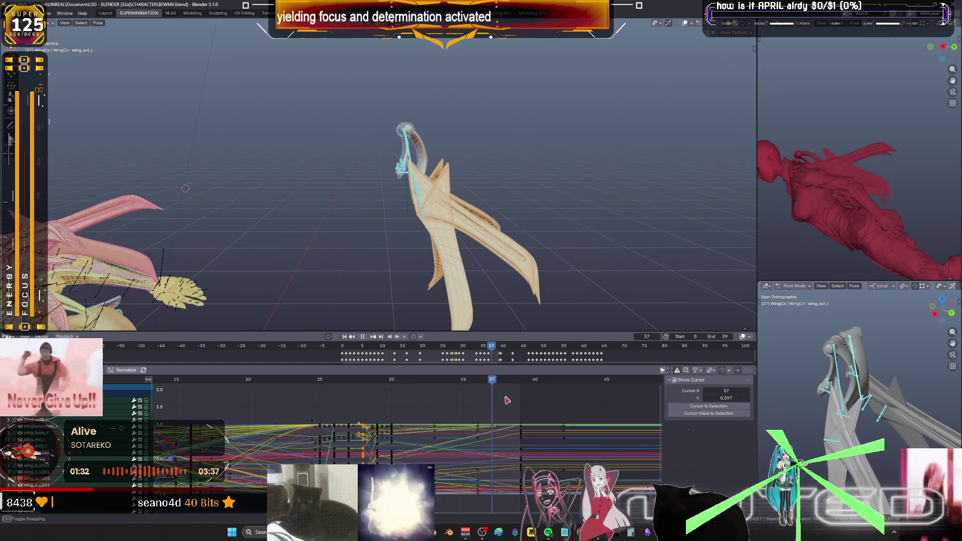
pyautogui.press('Escape')
pyautogui.moveTo(257, 237)
pyautogui.mouseDown(button='middle')
pyautogui.moveTo(267, 211)
pyautogui.moveTo(309, 197)
pyautogui.mouseUp(button='middle')
pyautogui.moveTo(393, 384)
pyautogui.mouseDown()
pyautogui.moveTo(422, 384)
pyautogui.moveTo(368, 408)
pyautogui.moveTo(335, 406)
pyautogui.moveTo(334, 388)
pyautogui.moveTo(310, 387)
pyautogui.moveTo(320, 387)
pyautogui.mouseUp()
pyautogui.hotkey('shift', 'z')
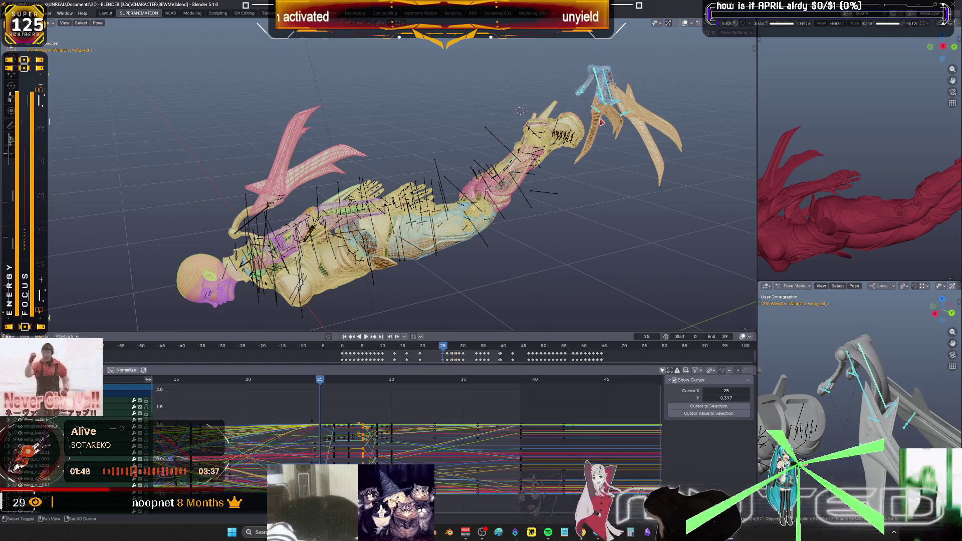
# Select the wing bone and rotate it into a new pose at frame 25.
pyautogui.scroll(2, 602, 122)
pyautogui.click(541, 109)
pyautogui.press('r')
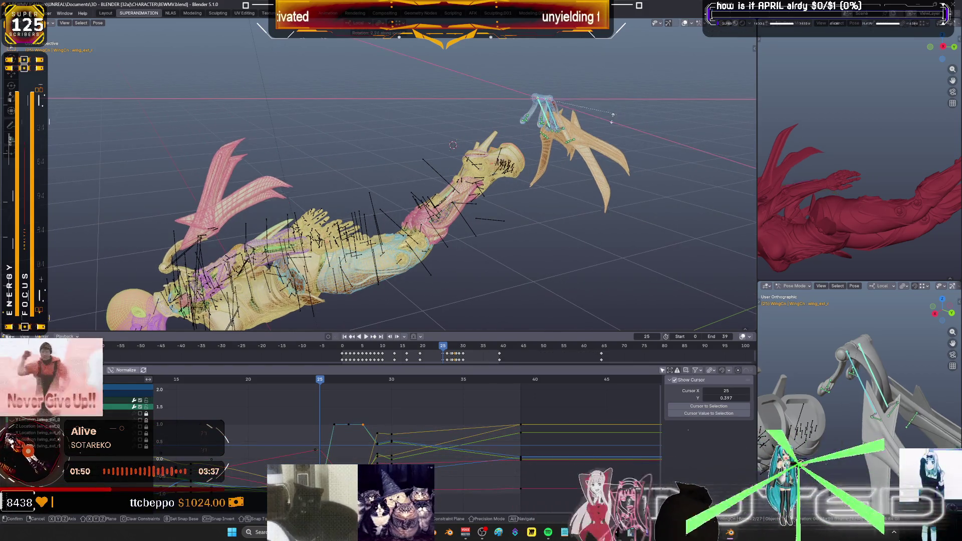
pyautogui.click(617, 116)
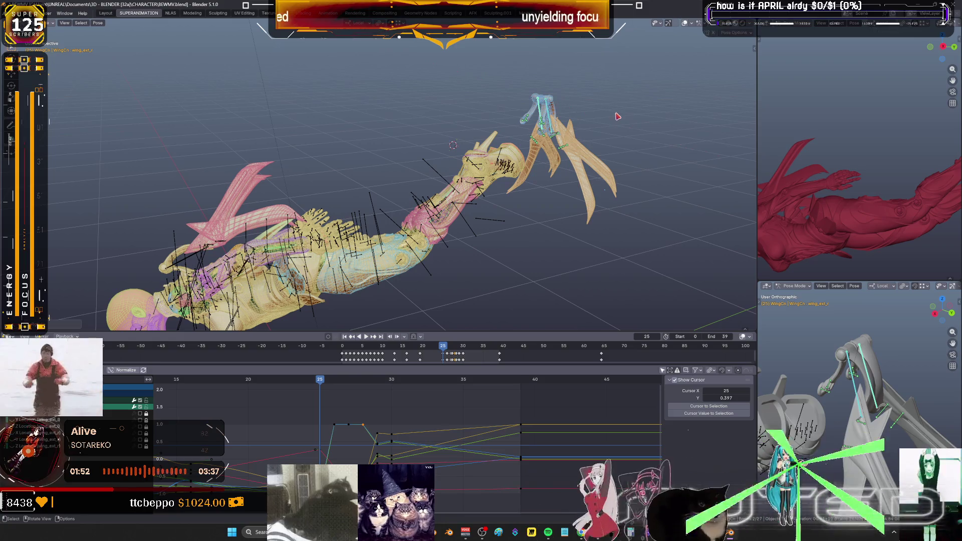
pyautogui.rightClick(618, 116)
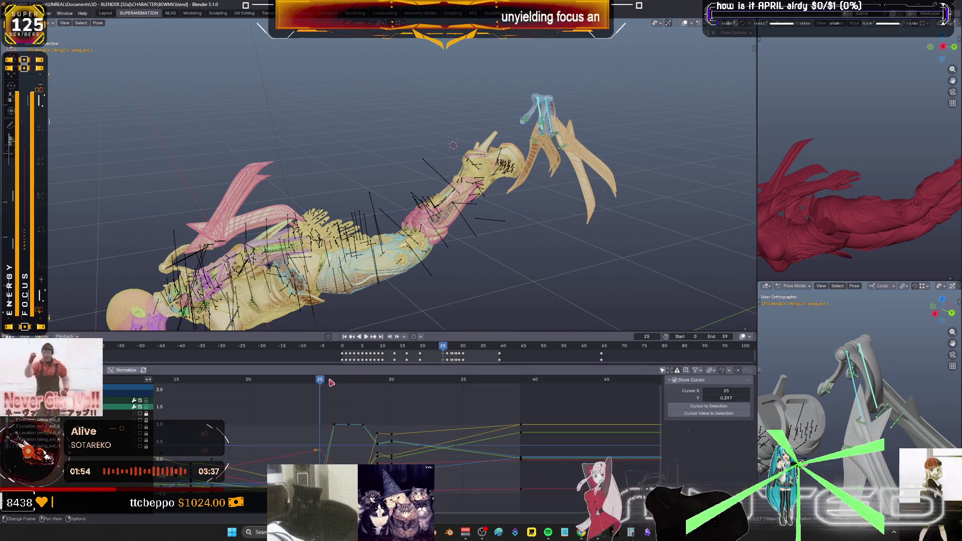
# Rotate the wing bones about their local X axis at frames 26 and 27.
pyautogui.click(330, 380)
pyautogui.press('r')
pyautogui.press('x')
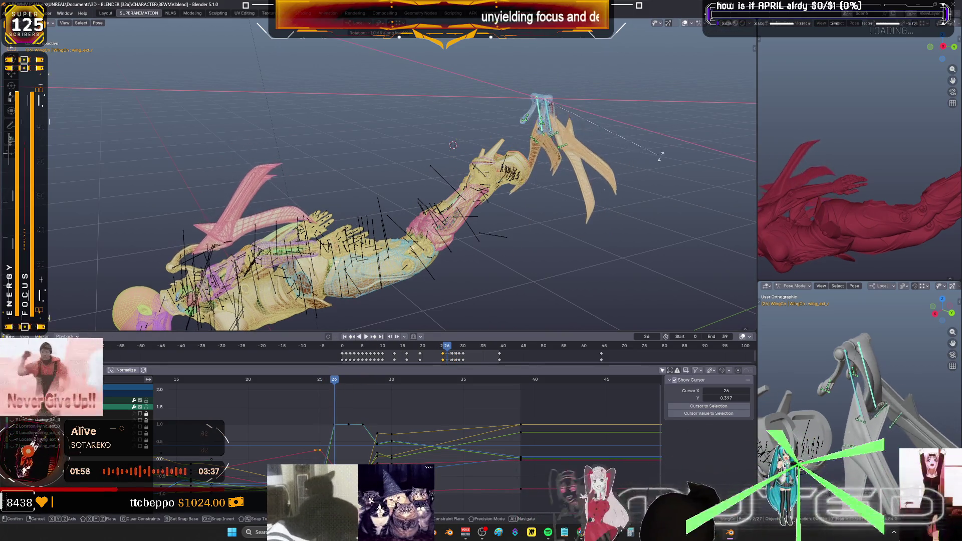
pyautogui.rightClick(661, 157)
pyautogui.rightClick(660, 143)
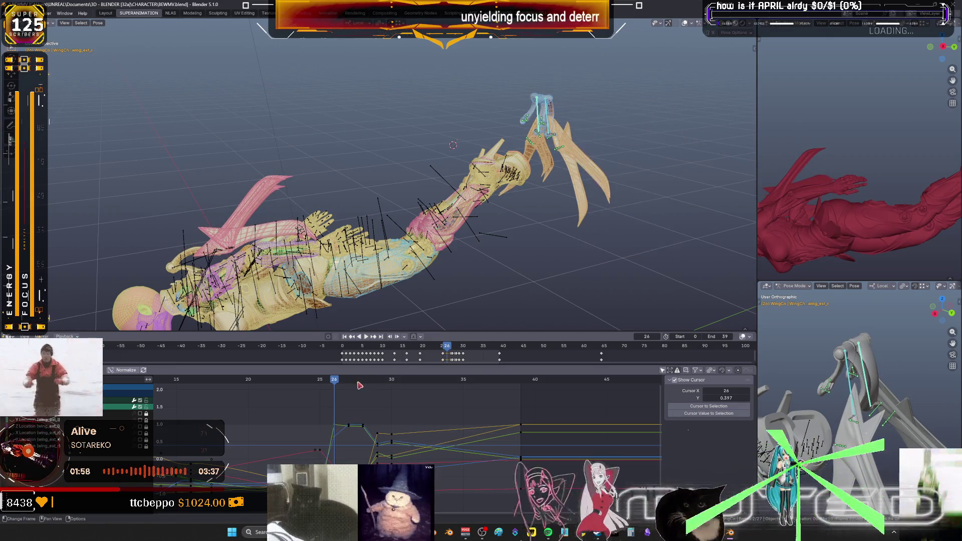
pyautogui.click(351, 381)
pyautogui.press('r')
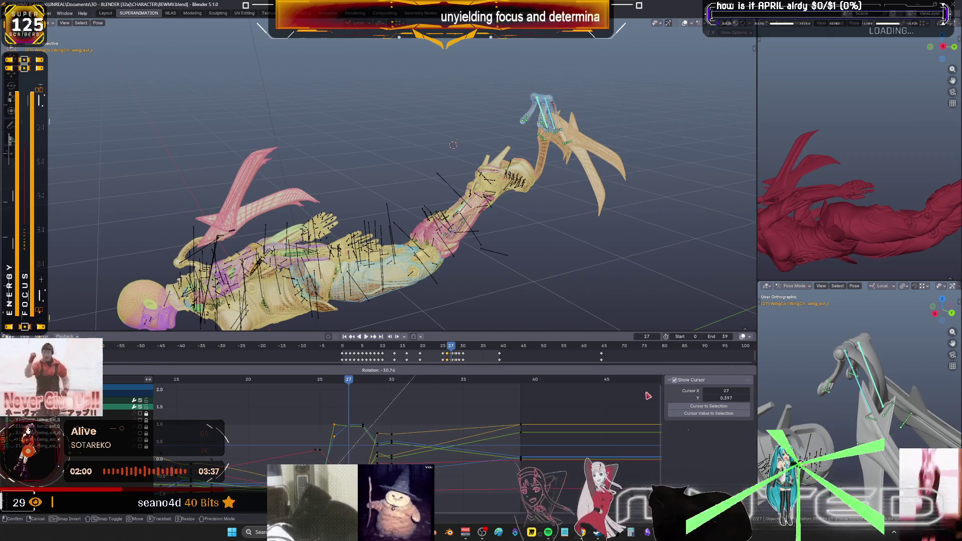
pyautogui.rightClick(648, 397)
pyautogui.press('r')
pyautogui.press('x')
pyautogui.rightClick(590, 203)
pyautogui.rightClick(590, 203)
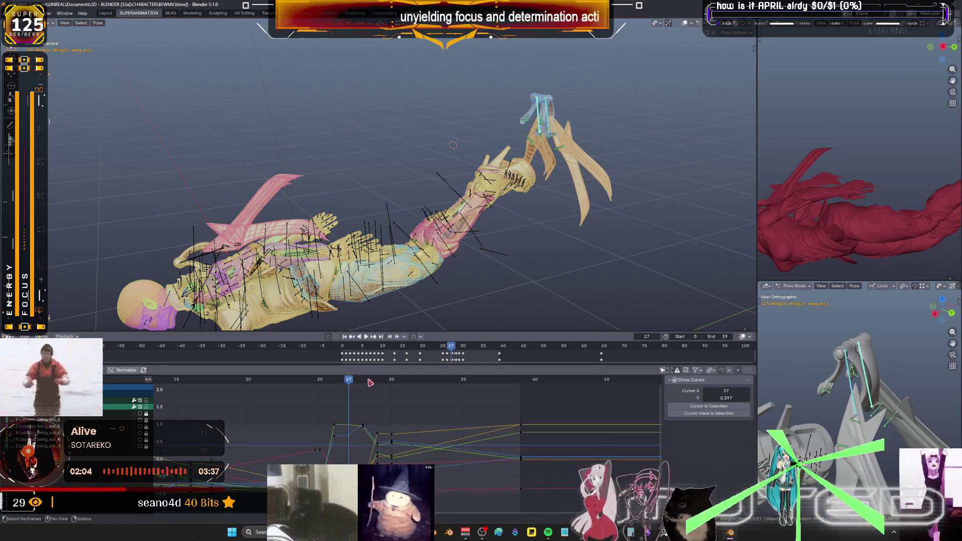
# Key the wing rotation at frame 28, then rotate about local X and key frame 29.
pyautogui.click(370, 382)
pyautogui.keyDown('shift'); pyautogui.moveTo(601, 190); pyautogui.dragTo(553, 193, button='middle'); pyautogui.keyUp('shift')
pyautogui.press('i')
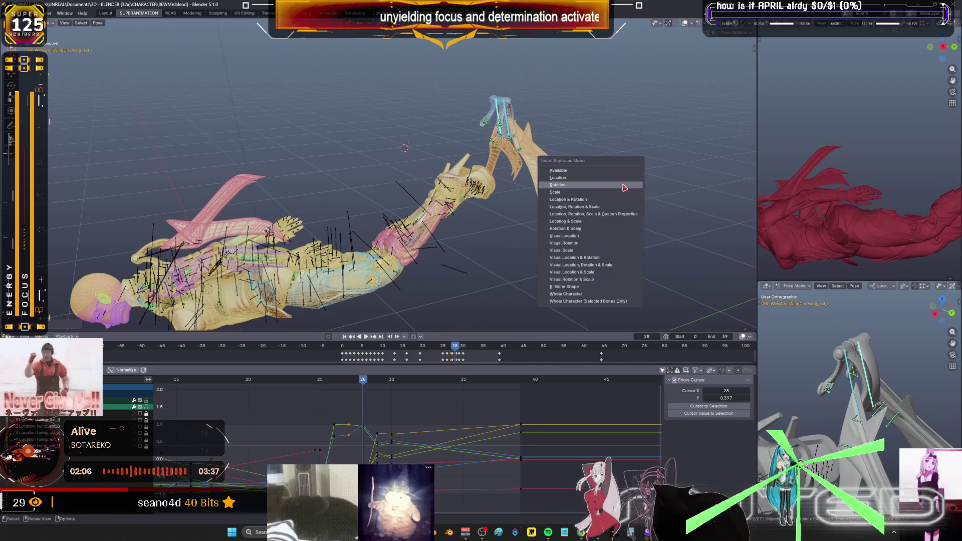
pyautogui.click(378, 382)
pyautogui.press('r')
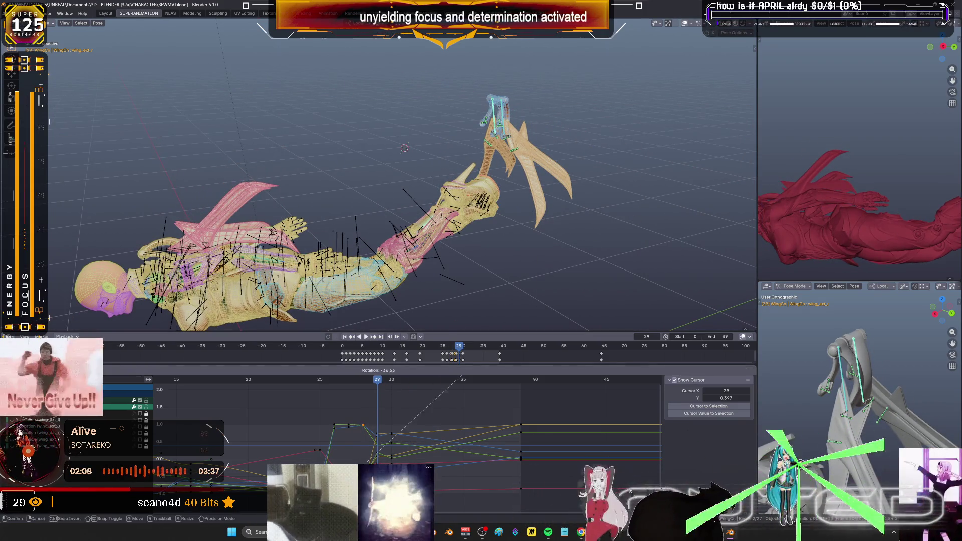
pyautogui.press('Escape')
pyautogui.press('r')
pyautogui.press('x')
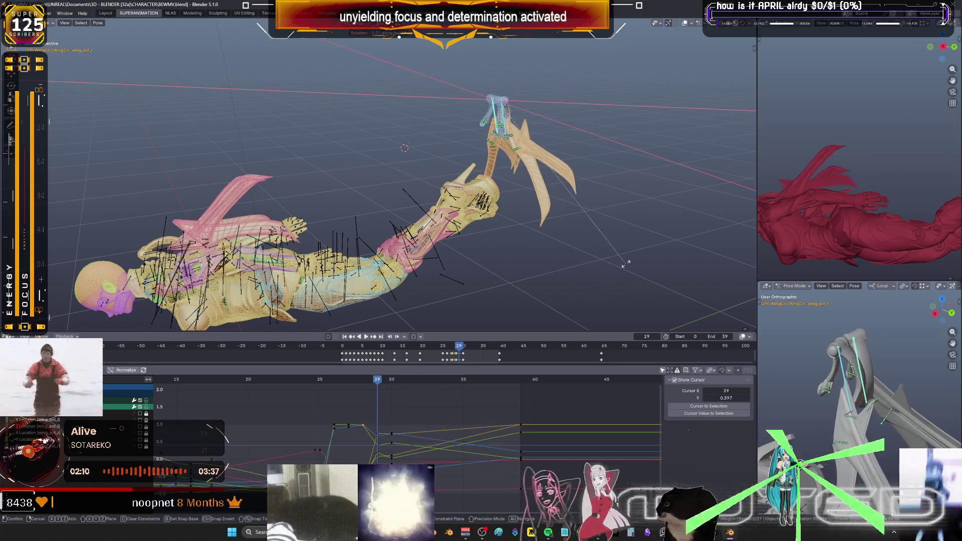
pyautogui.click(625, 263)
pyautogui.press('i')
pyautogui.click(599, 298)
# Scrub from frame 30 through 39 to review the flap, then stop the preview.
pyautogui.moveTo(384, 382); pyautogui.dragTo(394, 383)
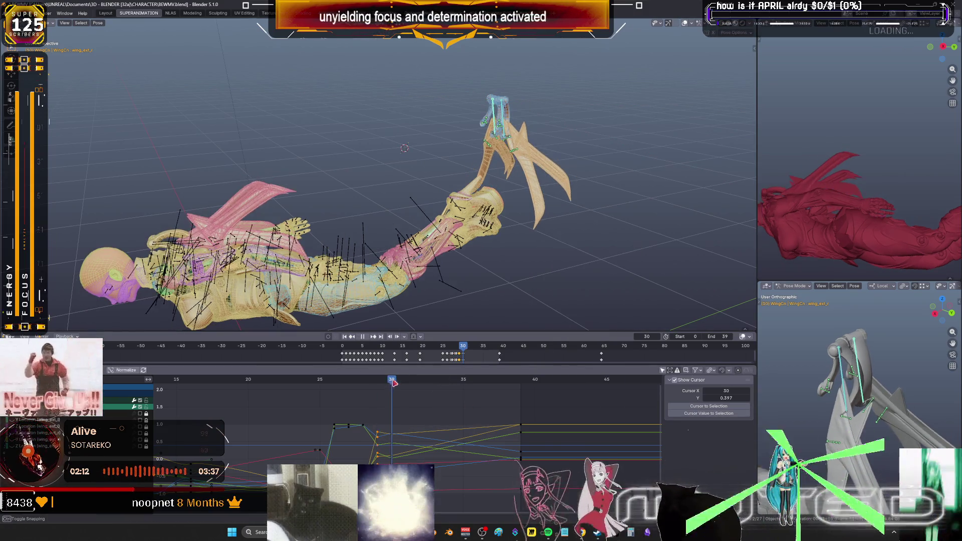
pyautogui.moveTo(453, 386)
pyautogui.mouseDown()
pyautogui.moveTo(524, 390)
pyautogui.moveTo(332, 393)
pyautogui.moveTo(348, 394)
pyautogui.mouseUp()
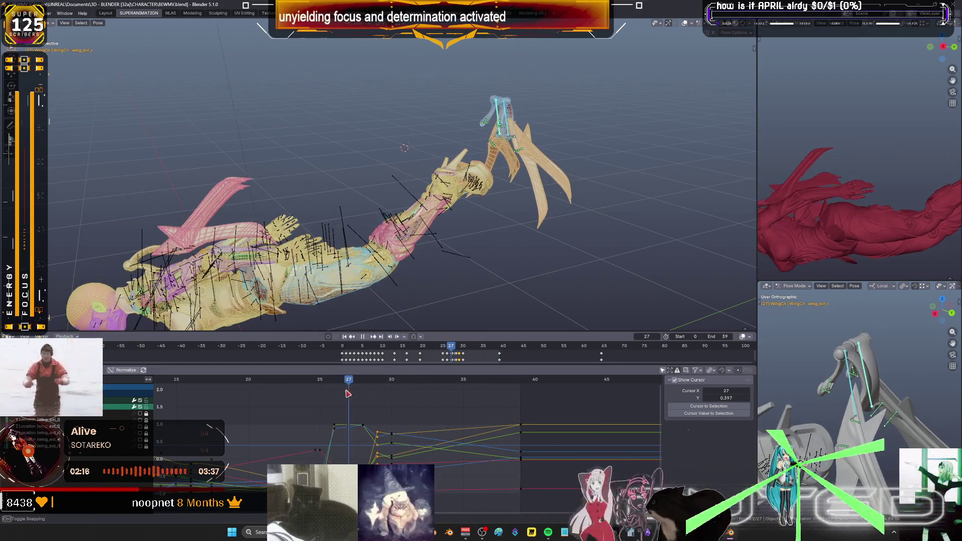
pyautogui.click(366, 337)
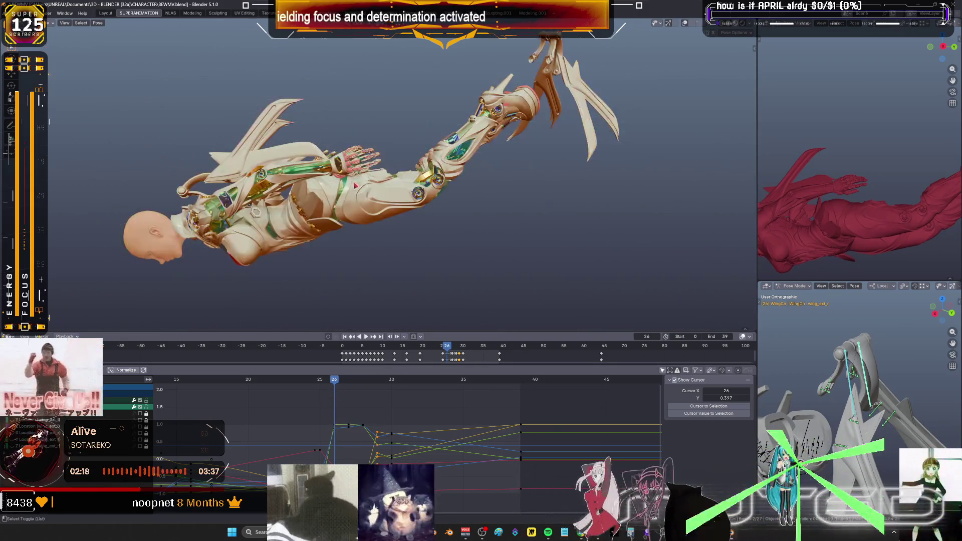
# Rotate the wing bone and key its rotation at frames 25 and 26.
pyautogui.moveTo(355, 186)
pyautogui.mouseDown(button='middle')
pyautogui.moveTo(336, 311)
pyautogui.moveTo(369, 252)
pyautogui.mouseUp(button='middle')
pyautogui.click(324, 386)
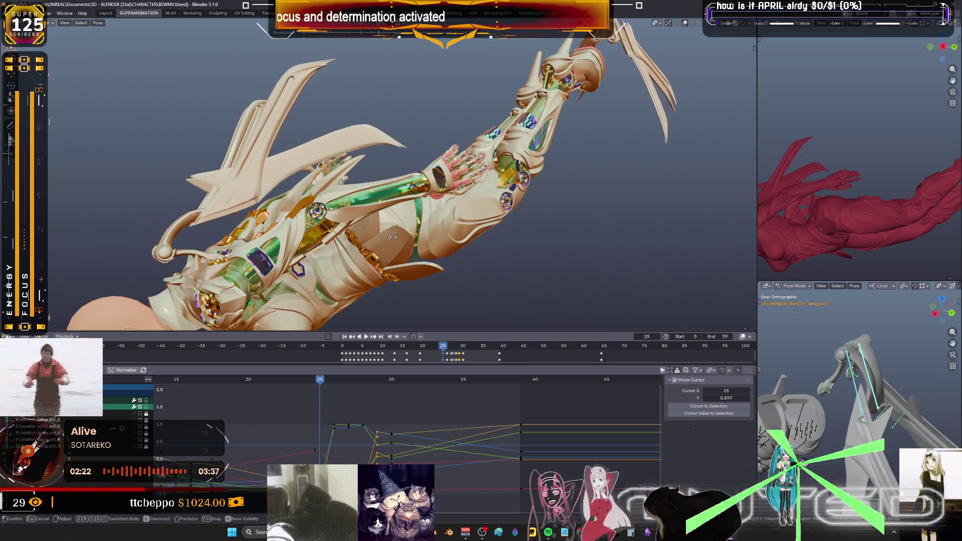
pyautogui.click(364, 241)
pyautogui.press('k')
pyautogui.press('r')
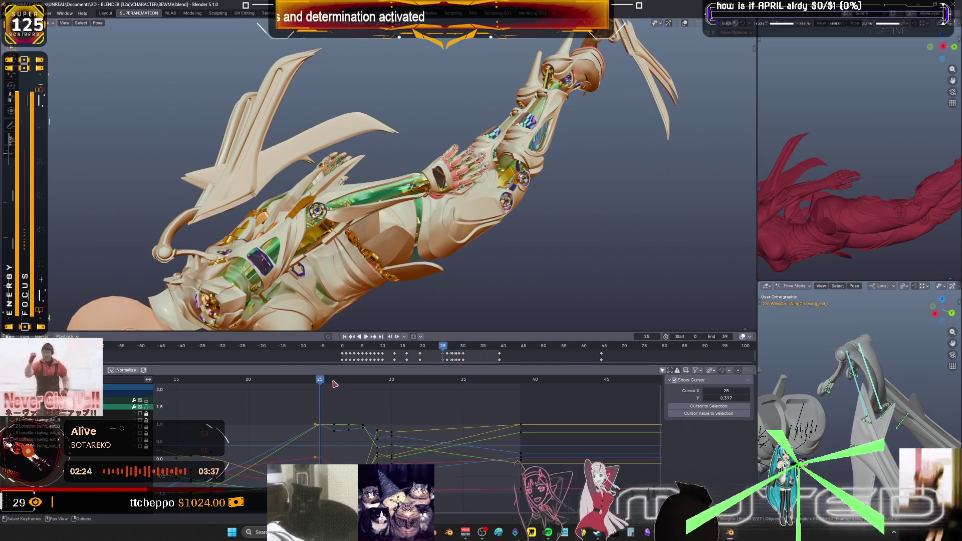
pyautogui.press('Right')
pyautogui.press('r')
pyautogui.click(469, 238)
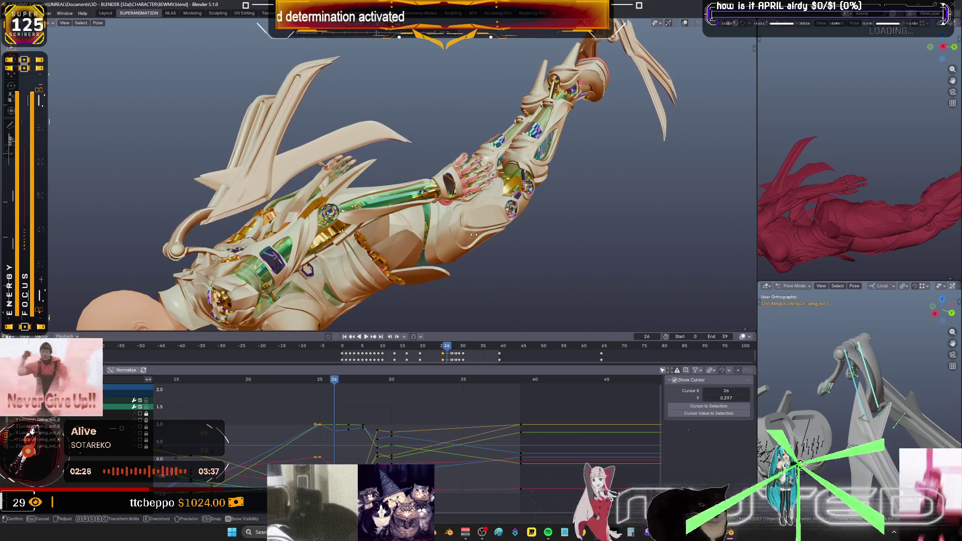
pyautogui.press('k')
pyautogui.click(474, 237)
# Rotate the wing bone and key its rotation at frames 27 and 28.
pyautogui.press('Right')
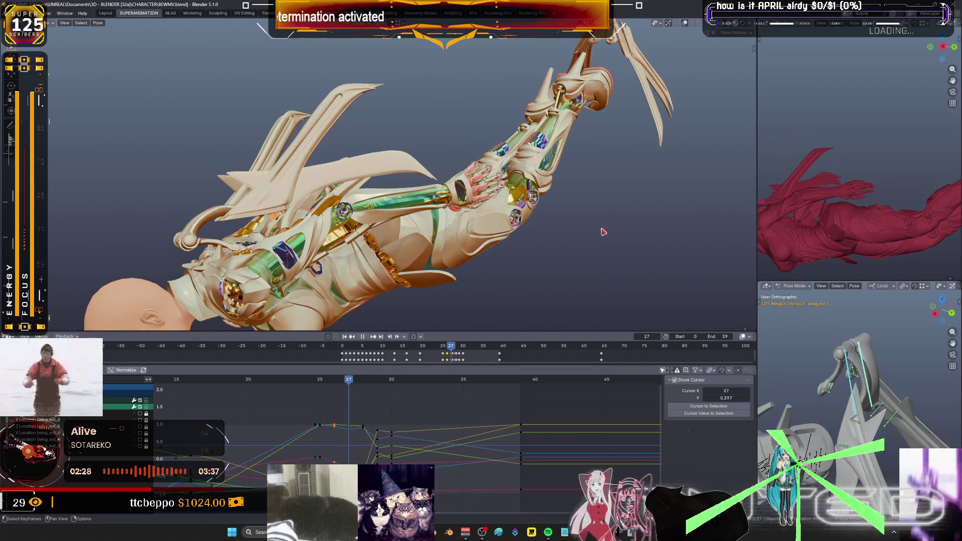
pyautogui.press('r')
pyautogui.click(586, 224)
pyautogui.press('k')
pyautogui.click(574, 245)
pyautogui.press('Right')
pyautogui.press('r')
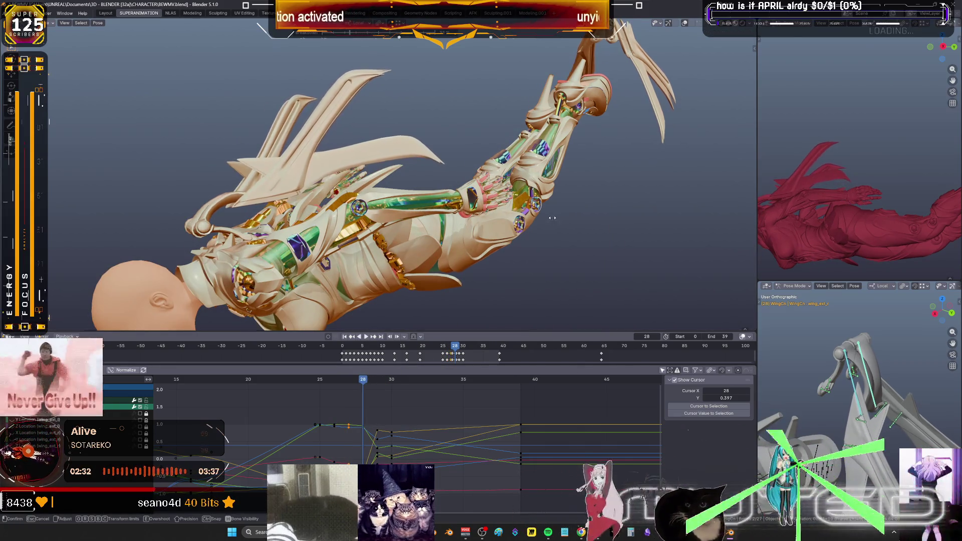
pyautogui.click(541, 221)
pyautogui.press('k')
pyautogui.press('Return')
pyautogui.click(374, 385)
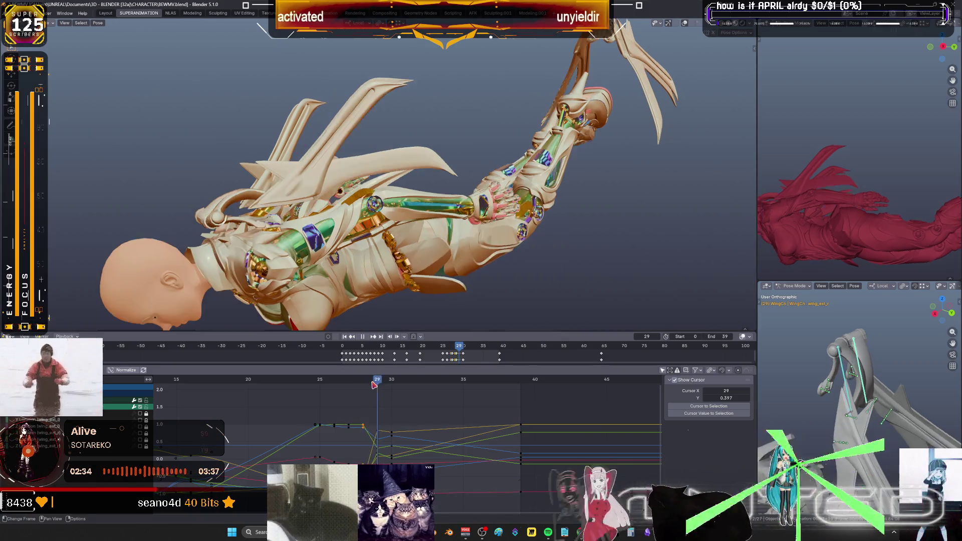
# Rotate the wing bone further at frame 29 and insert a rotation key.
pyautogui.press('Escape')
pyautogui.press('r')
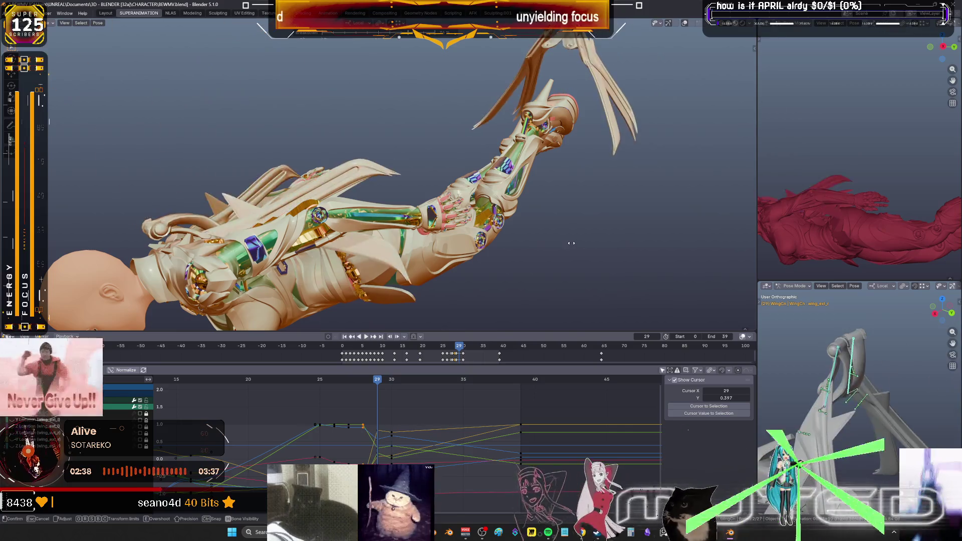
pyautogui.click(536, 247)
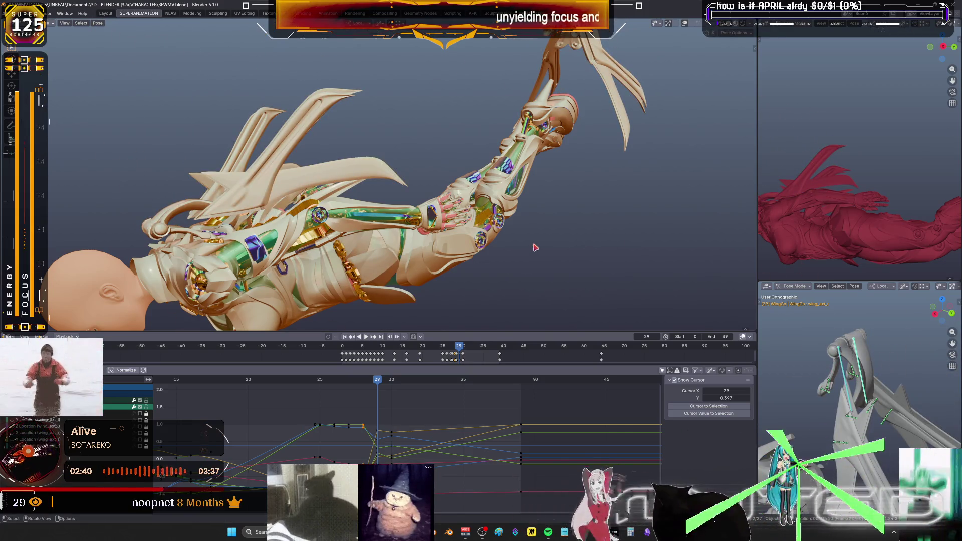
pyautogui.press('r')
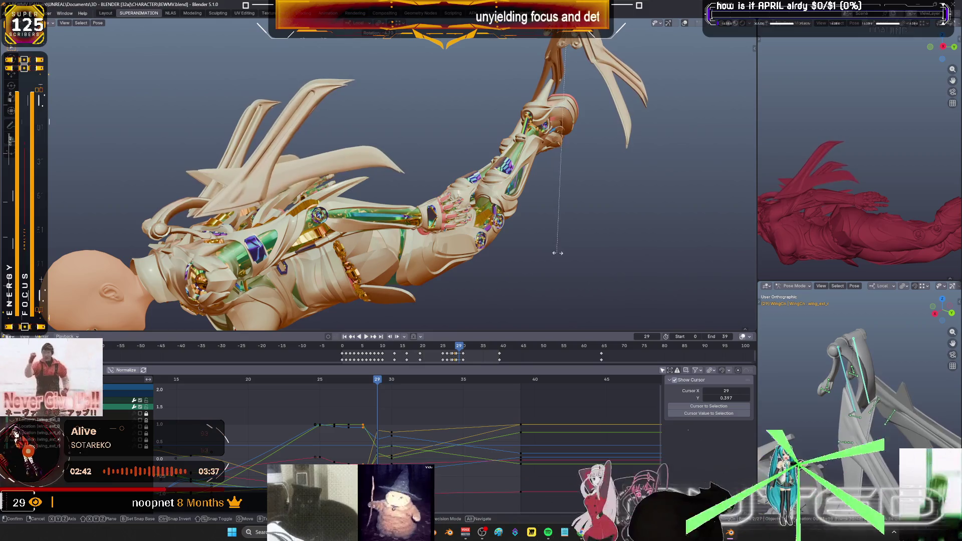
pyautogui.click(560, 256)
pyautogui.press('i')
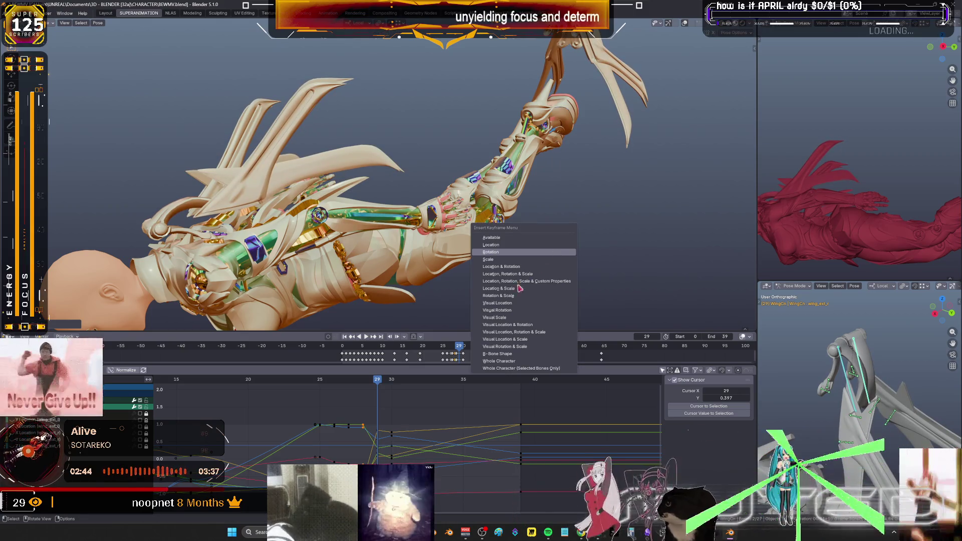
pyautogui.click(392, 381)
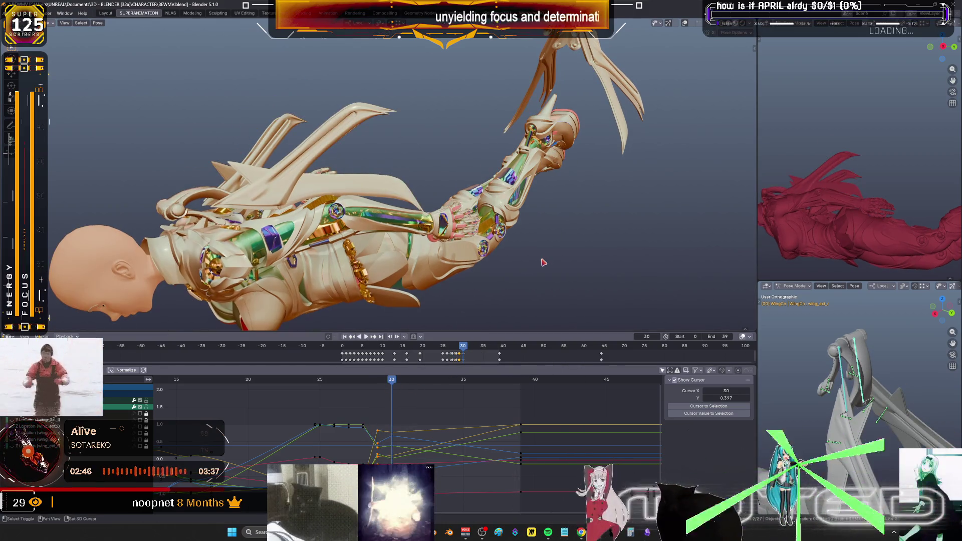
# Blend an in-between wing pose with the Breakdowner at frame 30, key it, and scrub to frame 37.
pyautogui.hotkey('shift', 'e')
pyautogui.click(509, 264)
pyautogui.press('i')
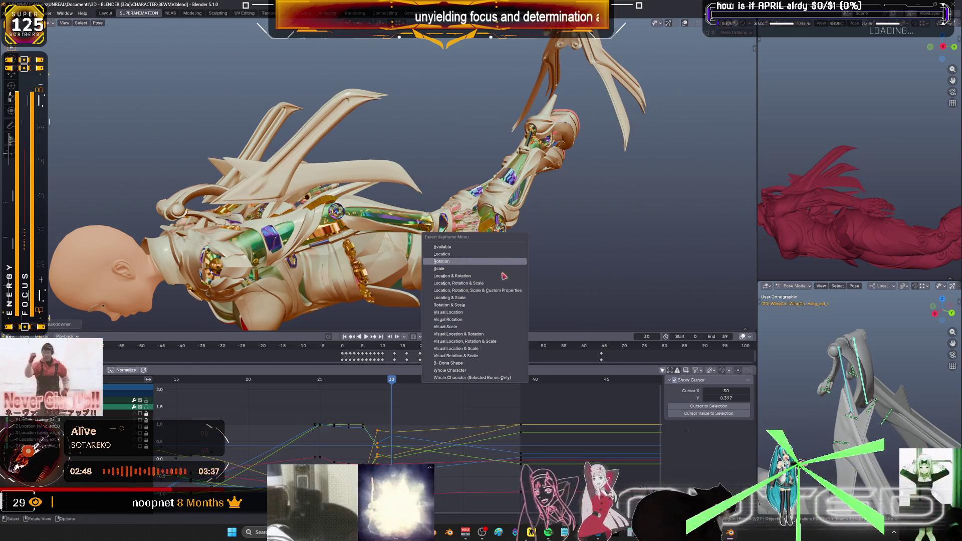
pyautogui.moveTo(393, 381)
pyautogui.mouseDown()
pyautogui.moveTo(494, 394)
pyautogui.moveTo(319, 399)
pyautogui.mouseUp()
# Shift the wing keys from frames 25–30 five frames later with GX5 and play back.
pyautogui.moveTo(409, 433); pyautogui.dragTo(321, 409)
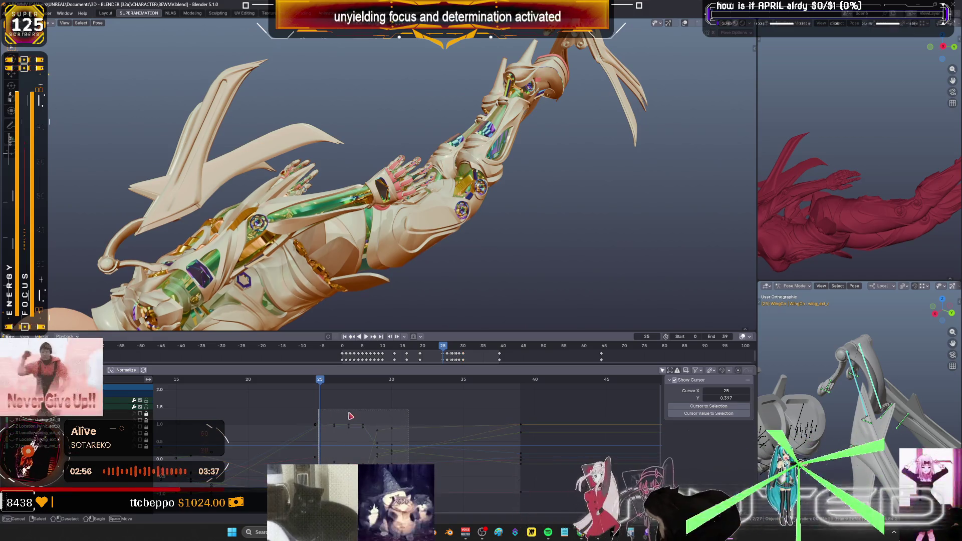
pyautogui.write('gx')
pyautogui.write('5')
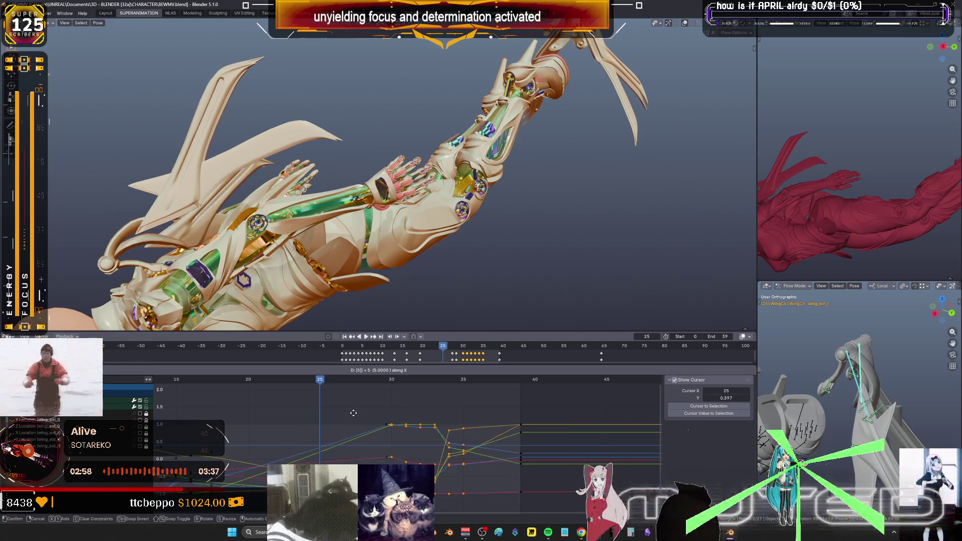
pyautogui.press('Return')
pyautogui.press('space')
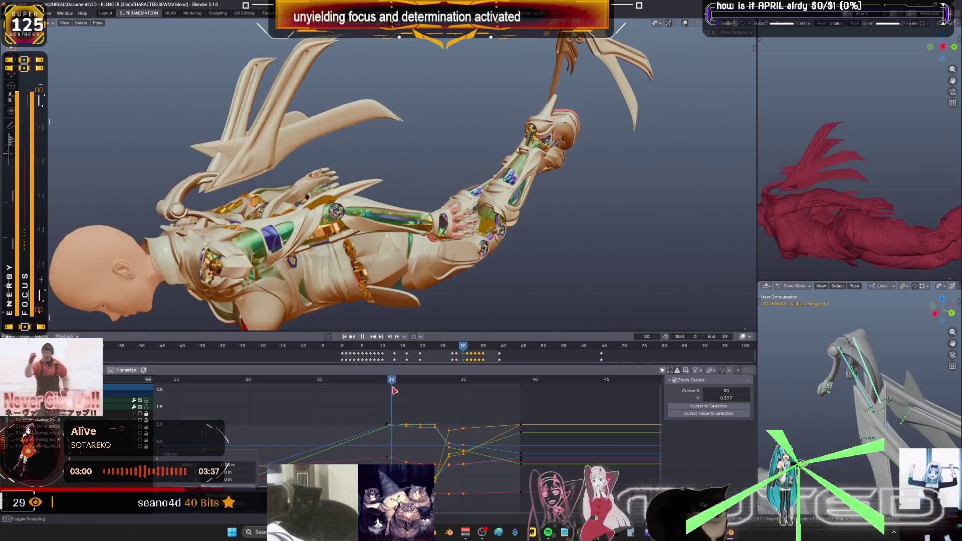
pyautogui.moveTo(443, 401)
pyautogui.mouseDown()
pyautogui.moveTo(466, 402)
pyautogui.moveTo(394, 401)
pyautogui.mouseUp()
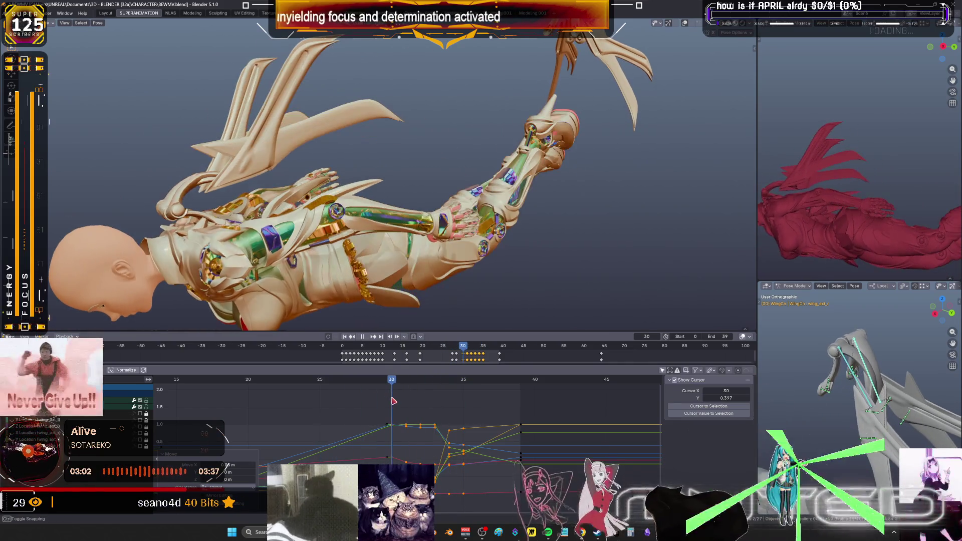
# Apply a Gaussian Smooth to the selected wing keys and replay the flap.
pyautogui.hotkey('shift', 'e')
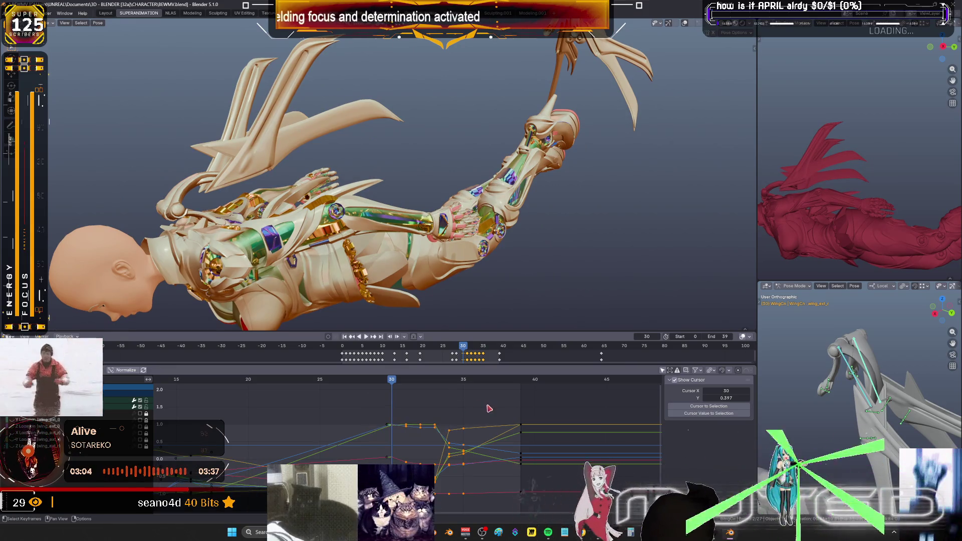
pyautogui.hotkey('alt', 'o')
pyautogui.click(476, 413)
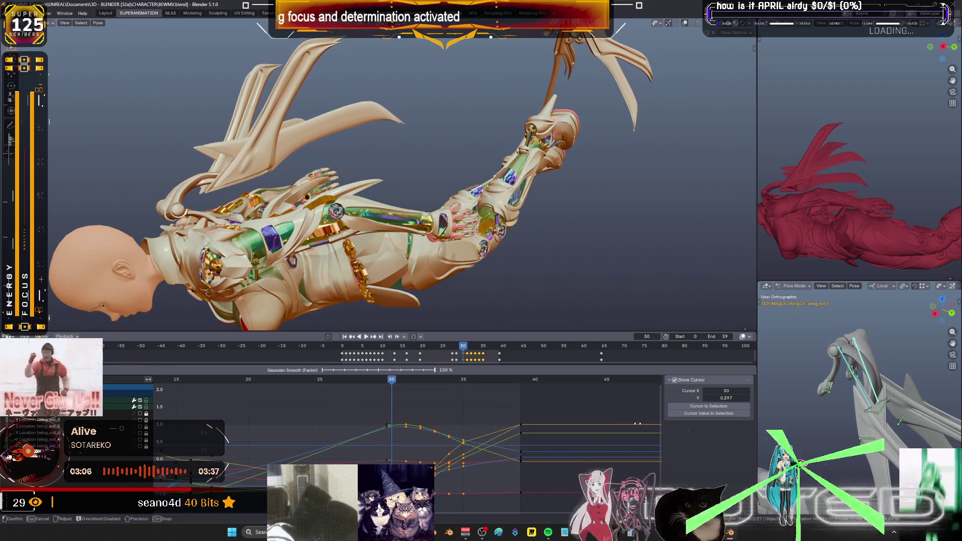
pyautogui.press('Return')
pyautogui.press('space')
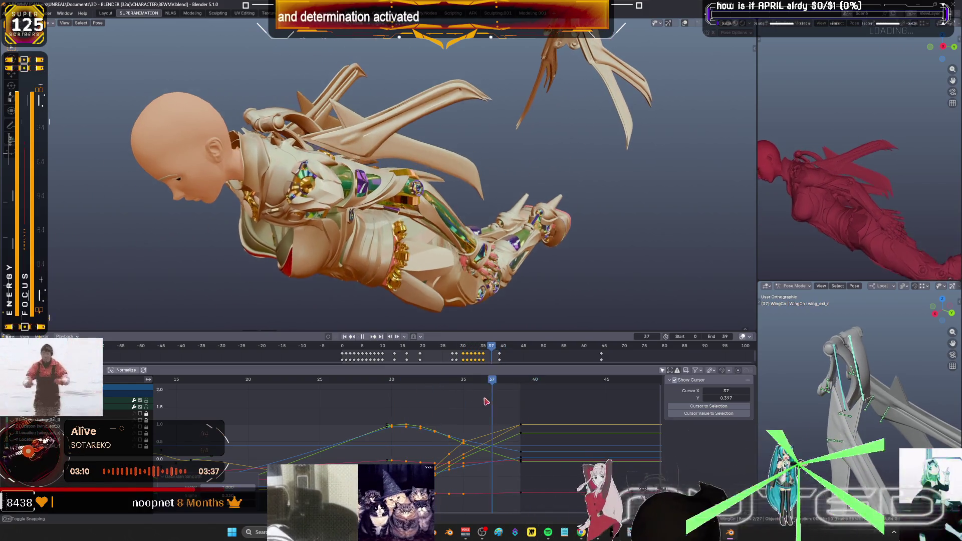
# Stop at frame 34, deselect all bones, and turn on X-ray to reach the wing bones.
pyautogui.moveTo(460, 400); pyautogui.dragTo(448, 399)
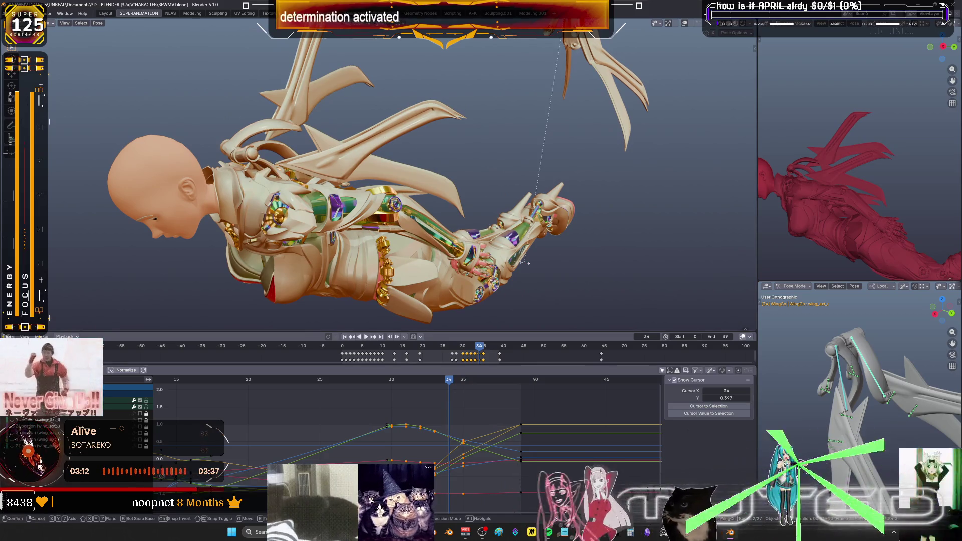
pyautogui.press('space')
pyautogui.press('k')
pyautogui.press('Escape')
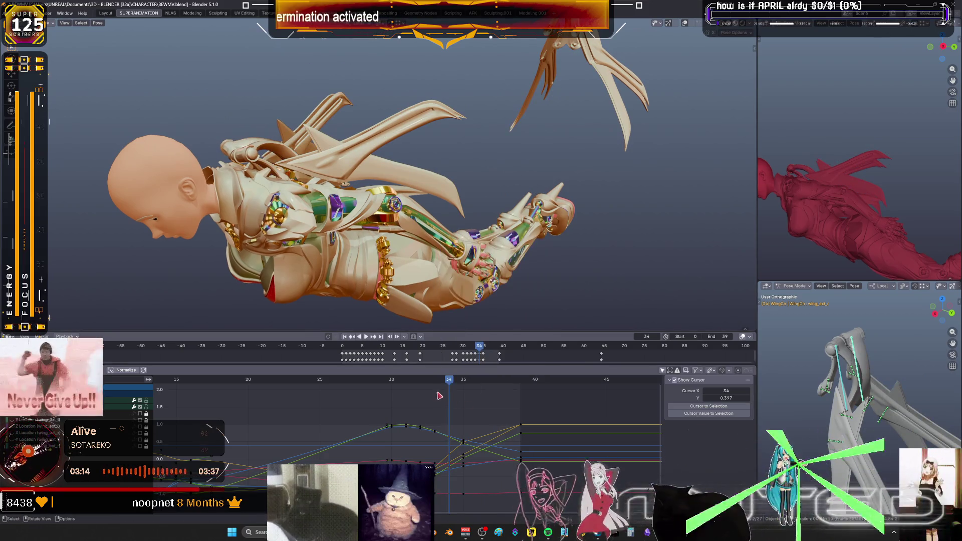
pyautogui.hotkey('alt', 'a')
pyautogui.hotkey('alt', 'z')
pyautogui.moveTo(485, 275); pyautogui.dragTo(518, 203, button='middle')
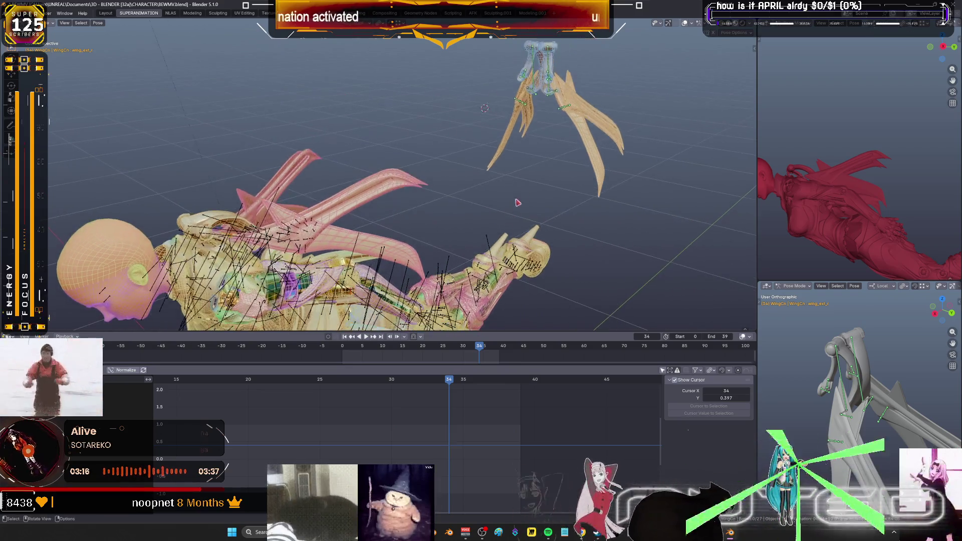
# Box-select the upper wing bones and play the flap to check them.
pyautogui.press('b')
pyautogui.moveTo(517, 45); pyautogui.dragTo(556, 58)
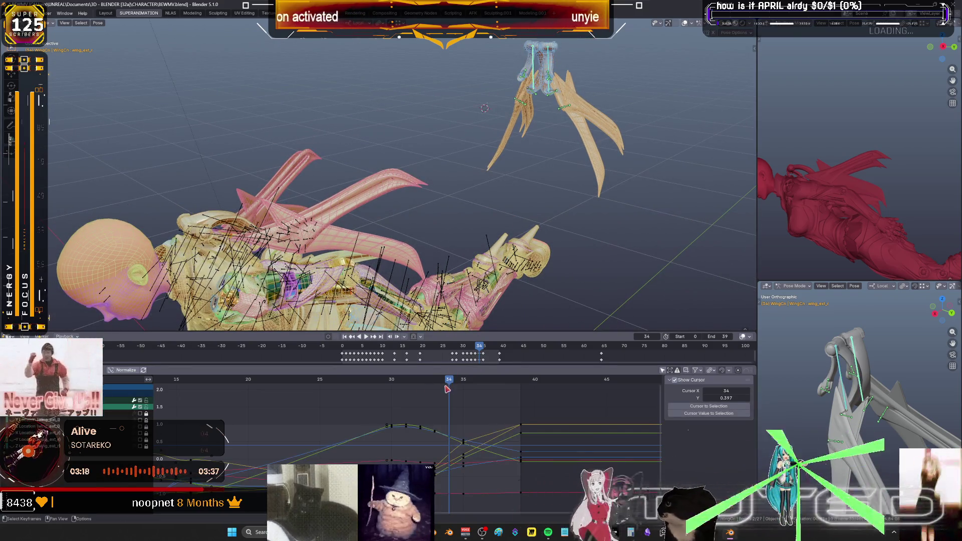
pyautogui.press('space')
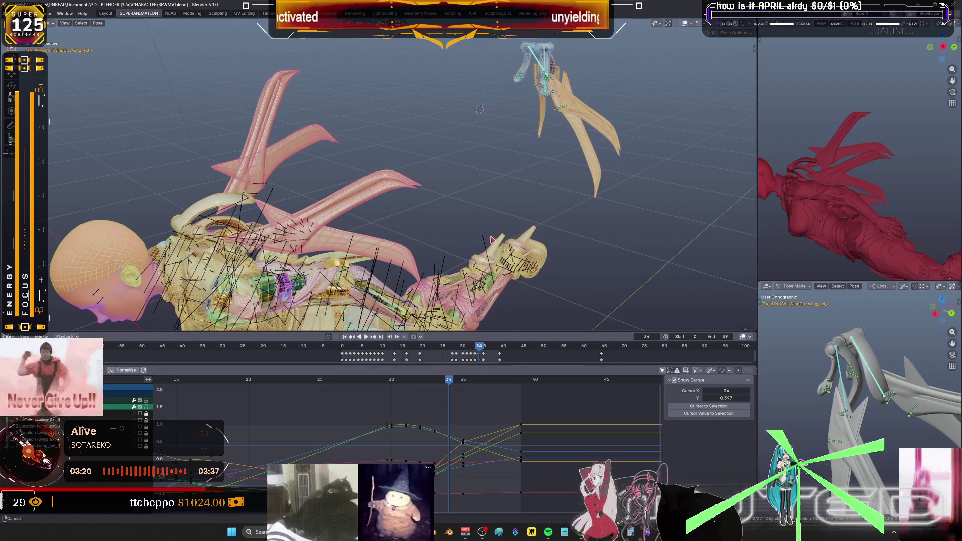
pyautogui.press('space')
pyautogui.press('r')
pyautogui.press('Escape')
# Key the wing bones' rotation at frame 33.
pyautogui.press('k')
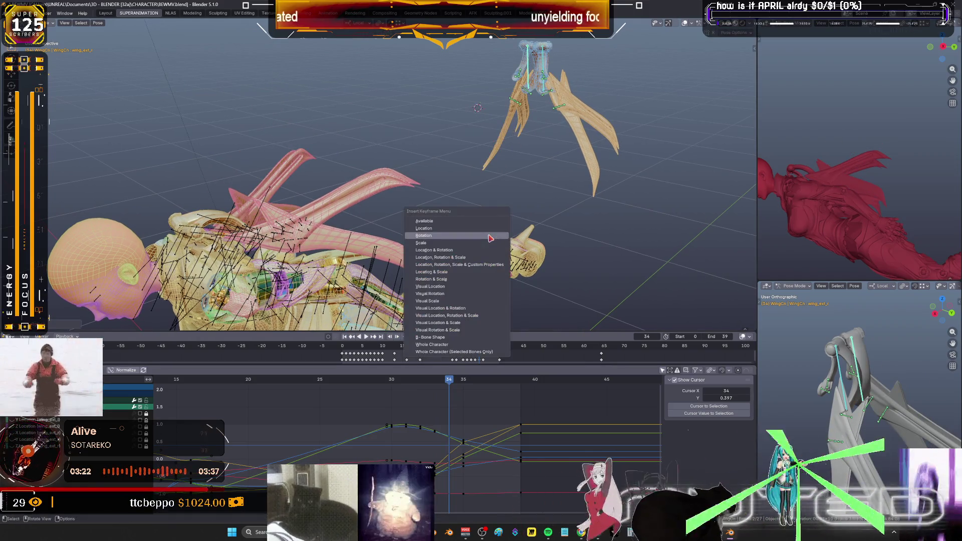
pyautogui.press('Left')
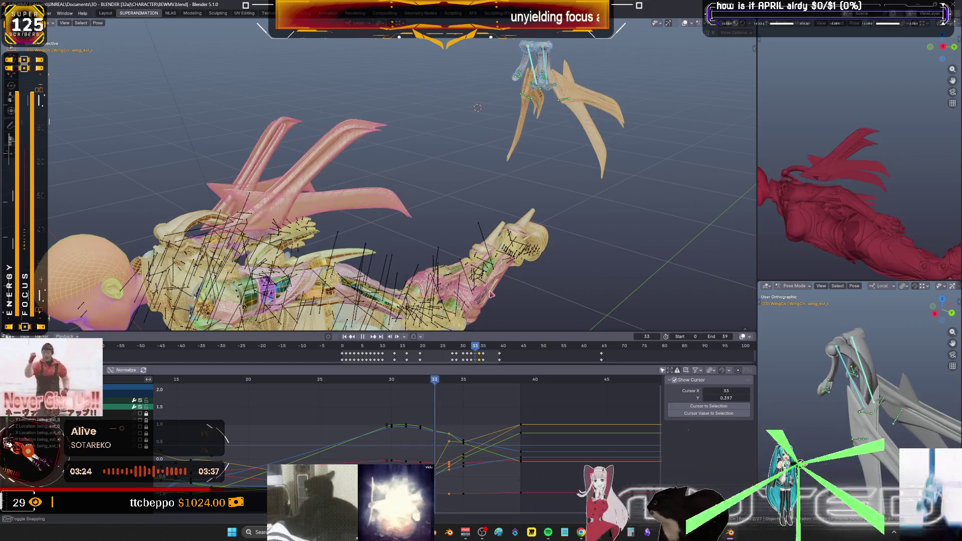
pyautogui.press('r')
pyautogui.press('Escape')
pyautogui.press('r')
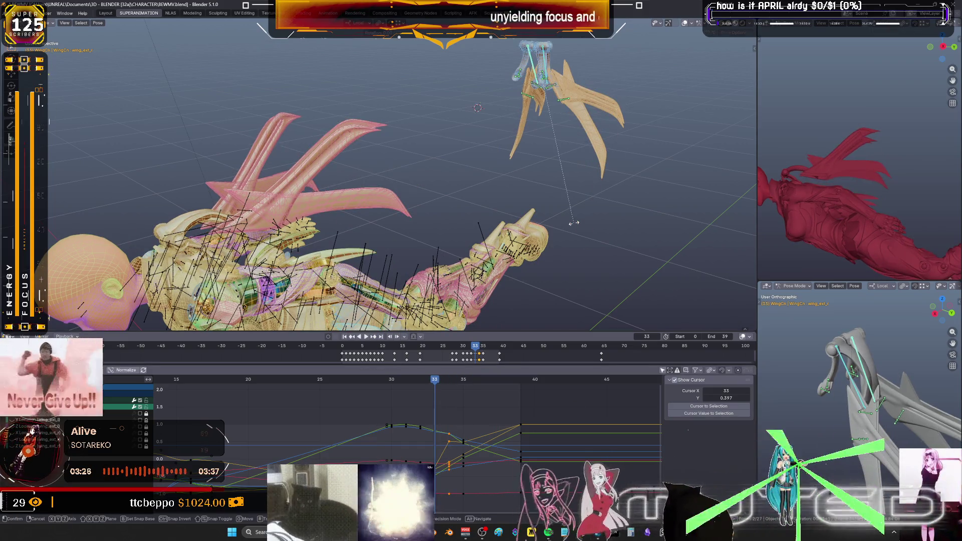
pyautogui.press('Escape')
pyautogui.press('k')
pyautogui.click(588, 229)
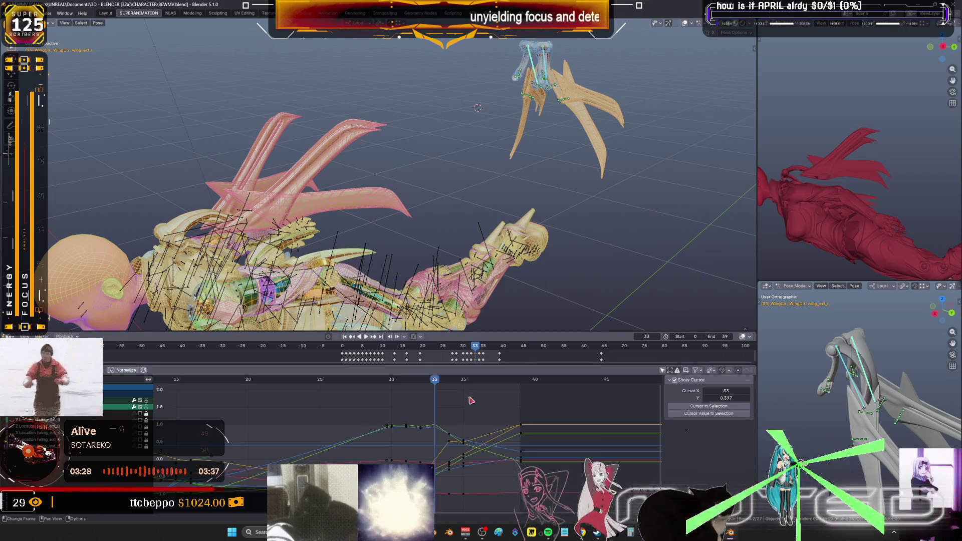
# Replay the flap, stop at frame 32, and key the wing rotation there.
pyautogui.press('space')
pyautogui.moveTo(540, 249); pyautogui.dragTo(576, 221, button='middle')
pyautogui.press('Escape')
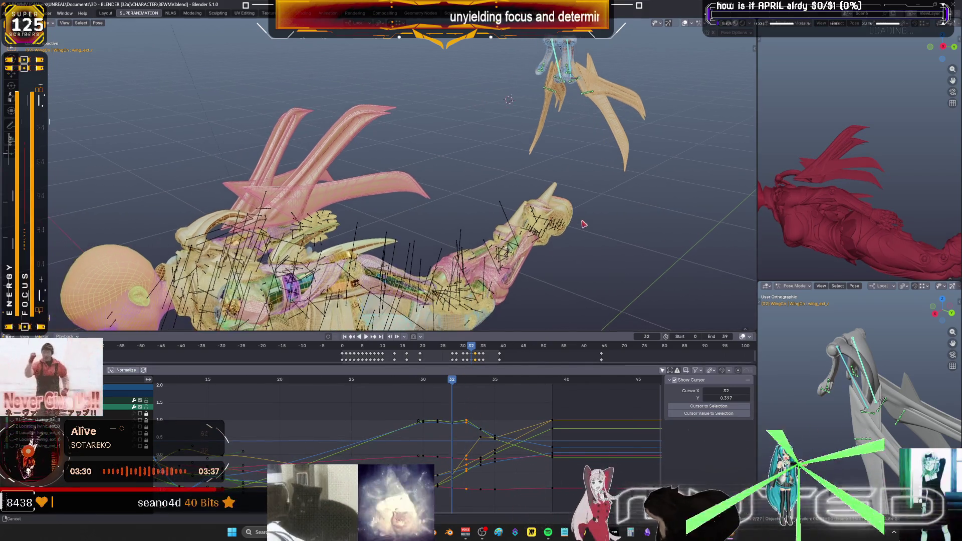
pyautogui.press('k')
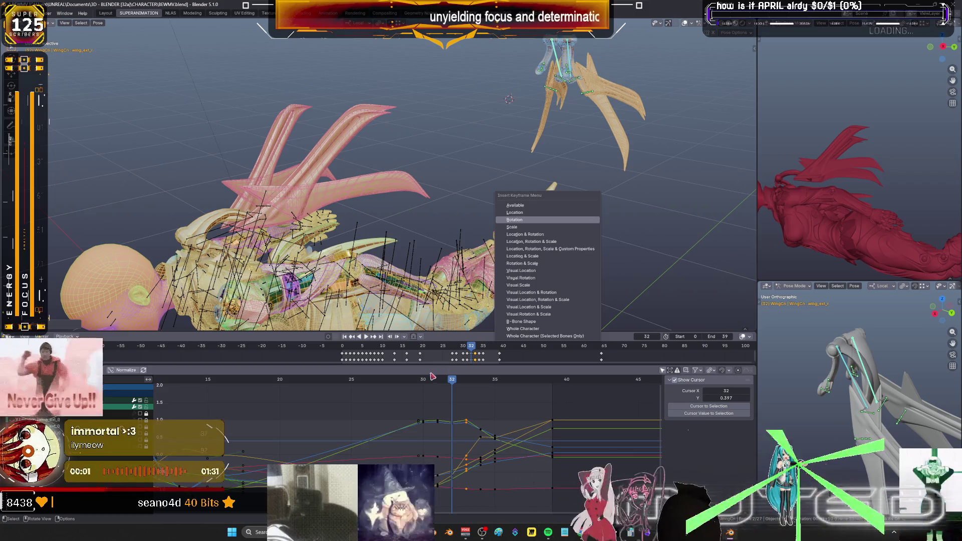
pyautogui.click(582, 222)
# Rotate the wing bone into a new pose at frame 31.
pyautogui.press('Left')
pyautogui.moveTo(584, 222); pyautogui.dragTo(598, 219, button='middle')
pyautogui.press('r')
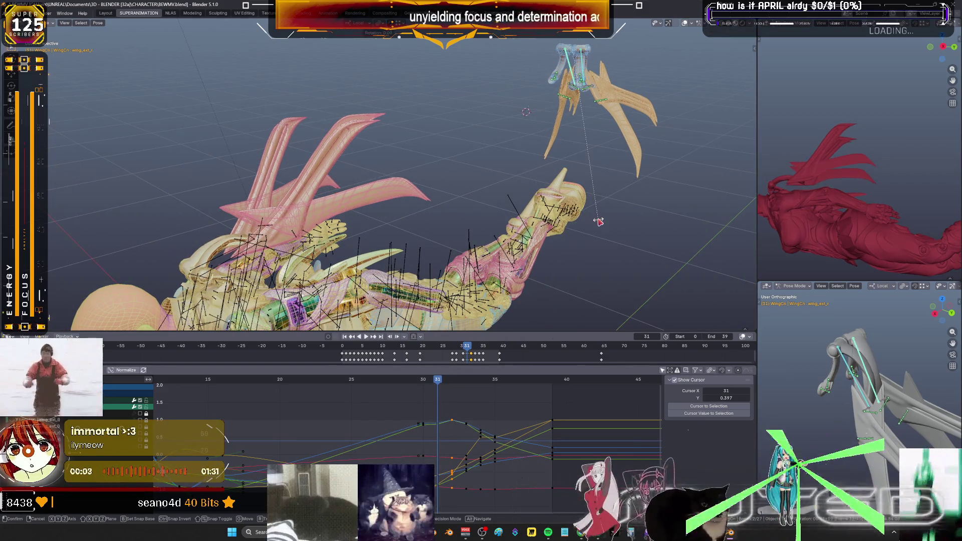
pyautogui.click(600, 222)
pyautogui.press('k')
pyautogui.press('Escape')
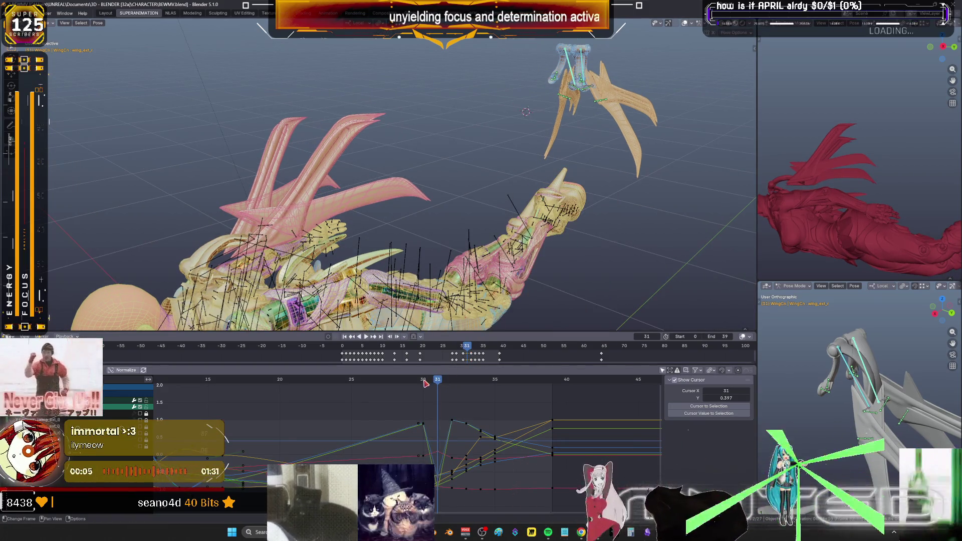
# Replay from frame 30 and scrub through frames 31 to 37 to review the wing motion.
pyautogui.click(426, 383)
pyautogui.press('space')
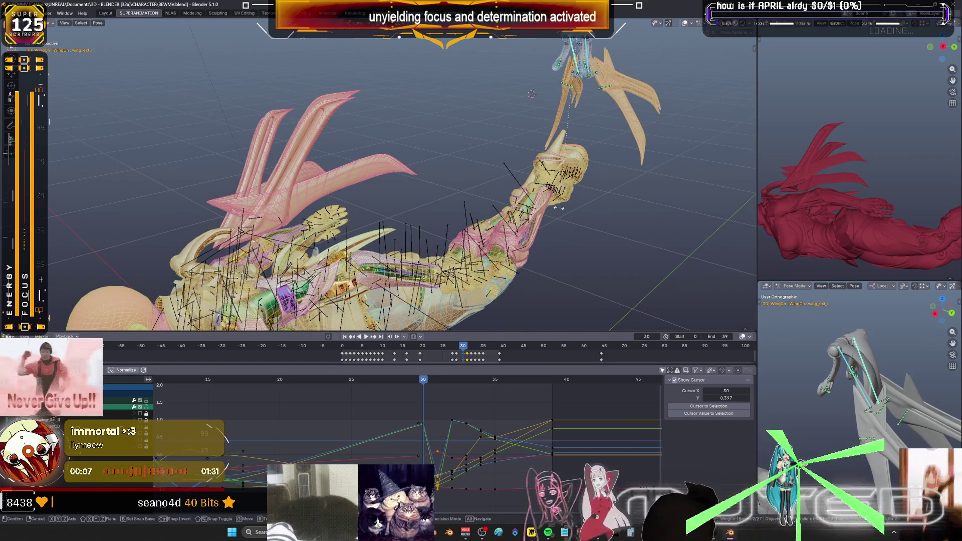
pyautogui.press('k')
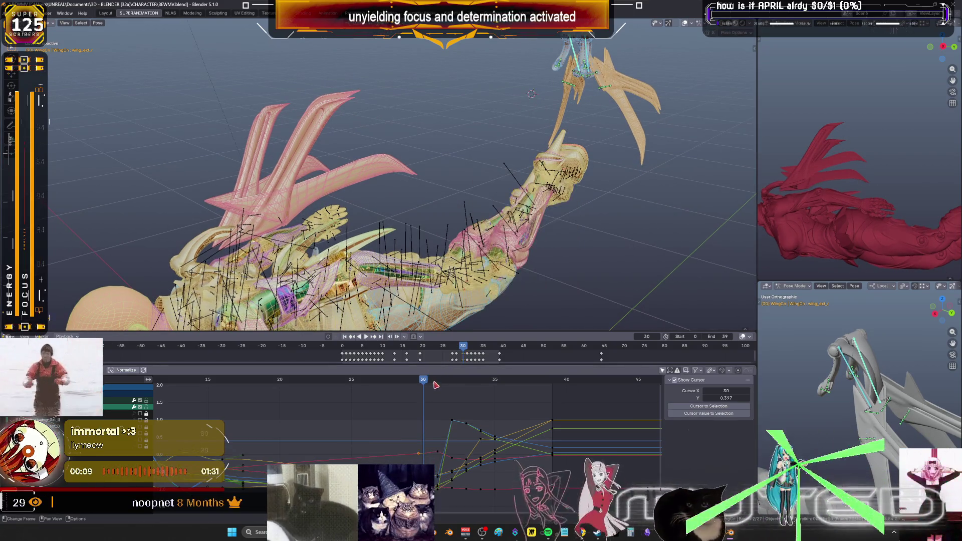
pyautogui.click(437, 384)
pyautogui.press('space')
pyautogui.moveTo(441, 384); pyautogui.dragTo(492, 386)
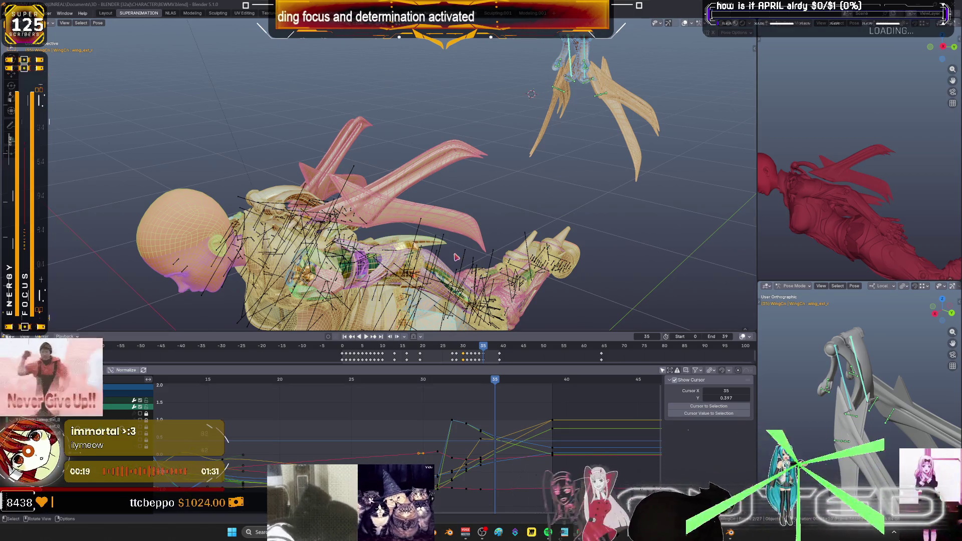
pyautogui.click(509, 384)
pyautogui.moveTo(509, 383); pyautogui.dragTo(549, 385)
# Hide overlays and try a Breakdowner wing pose one frame after 32.
pyautogui.moveTo(511, 199); pyautogui.dragTo(404, 208, button='middle')
pyautogui.hotkey('shift', 'alt', 'z')
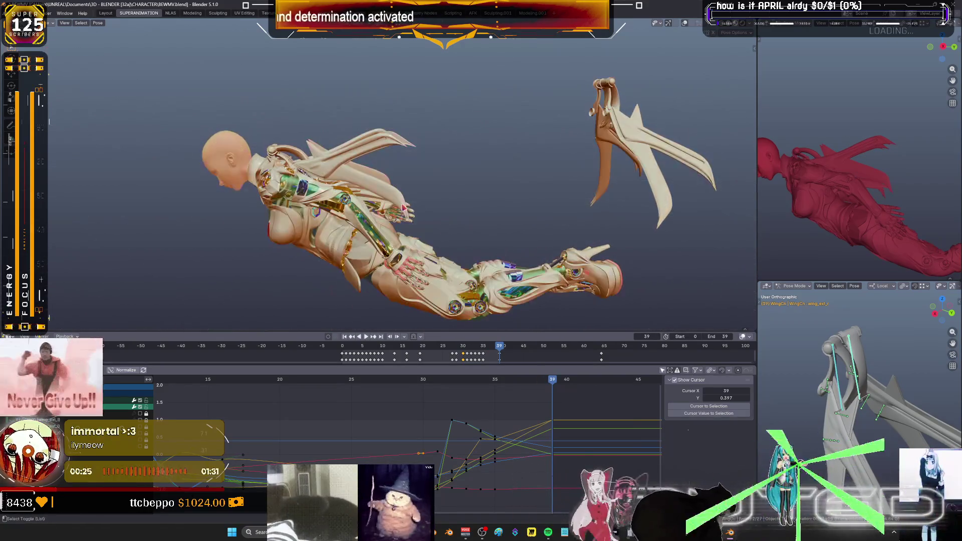
pyautogui.moveTo(446, 215)
pyautogui.mouseDown()
pyautogui.moveTo(414, 218)
pyautogui.moveTo(427, 204)
pyautogui.mouseUp()
pyautogui.press('Right')
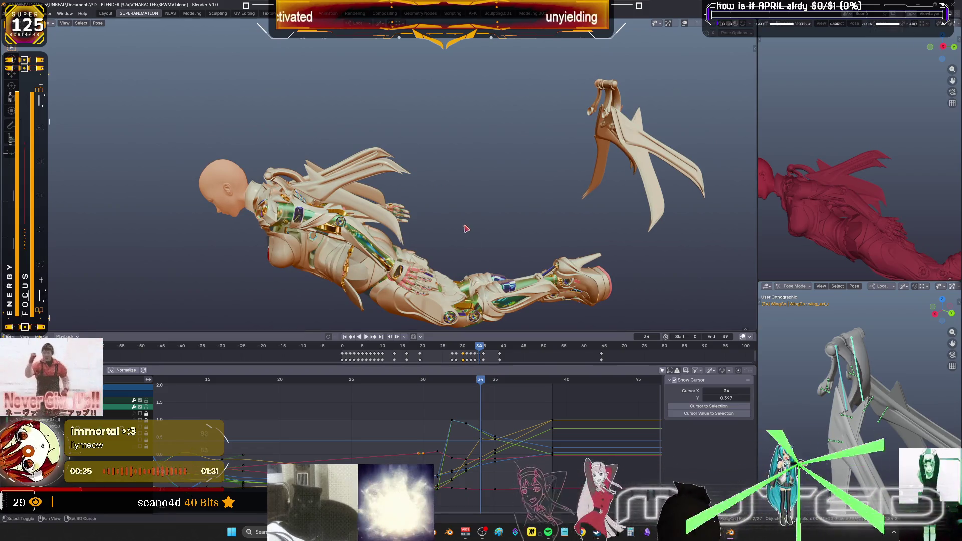
pyautogui.hotkey('shift', 'e')
pyautogui.click(497, 230)
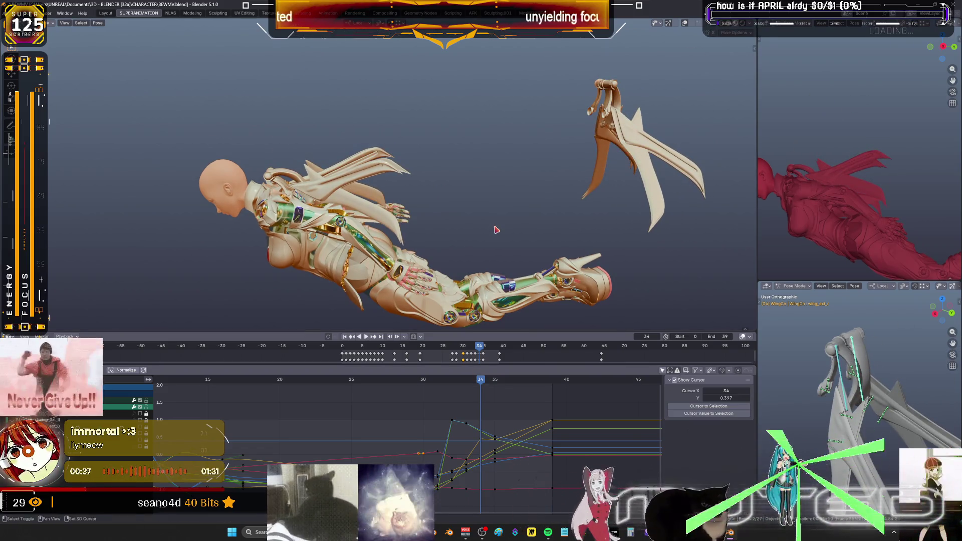
pyautogui.hotkey('shift', 'e')
pyautogui.click(501, 228)
pyautogui.press('r')
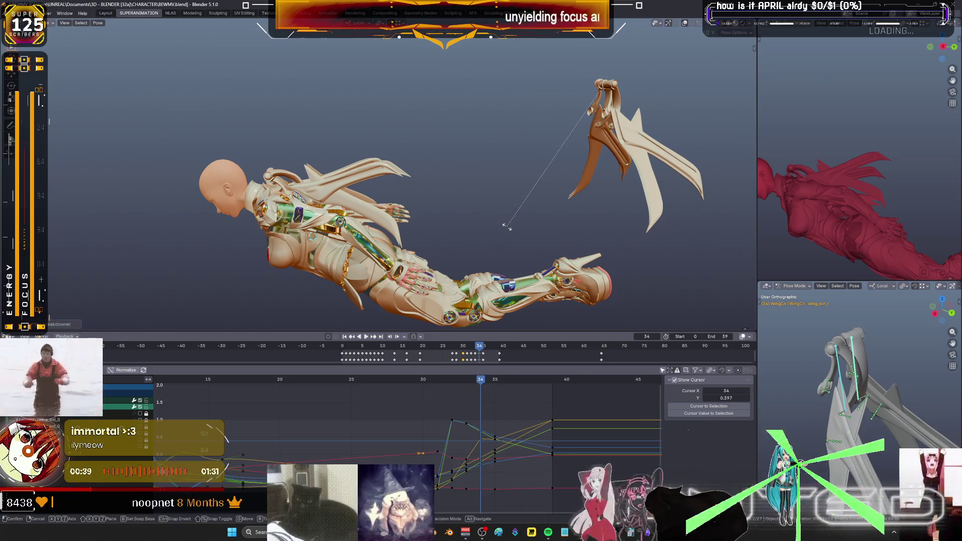
pyautogui.rightClick(508, 229)
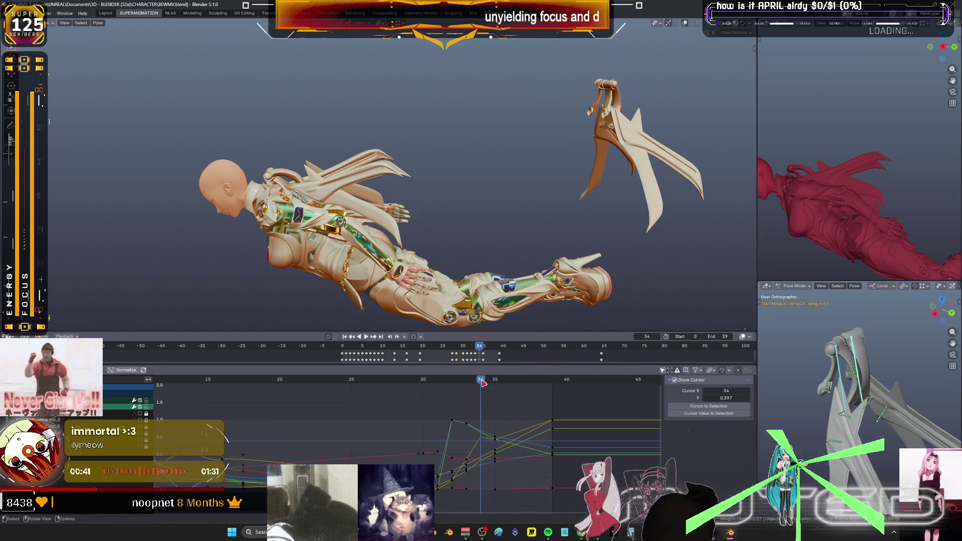
# Step back to frame 33 and blend a new breakdown wing pose with Shift+E.
pyautogui.press('Left')
pyautogui.hotkey('shift', 'e')
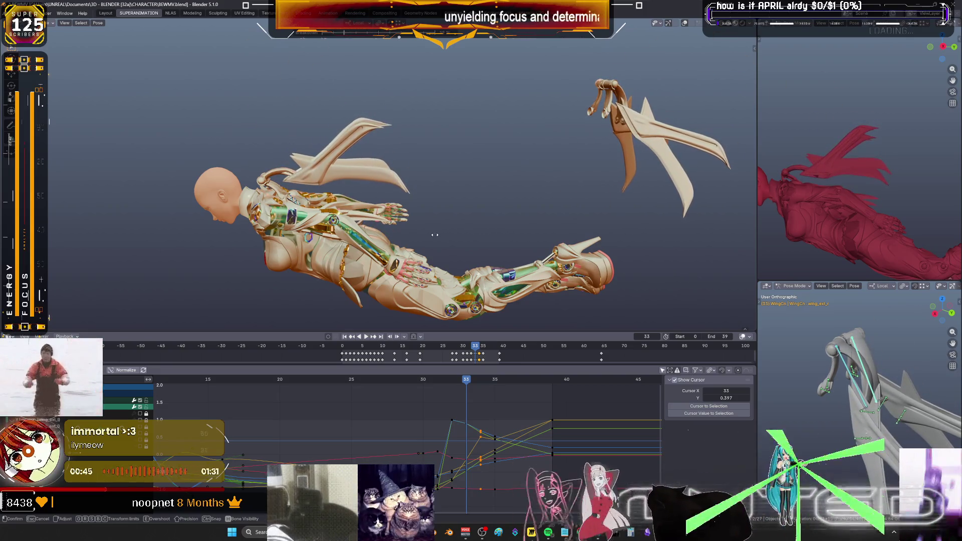
pyautogui.click(379, 238)
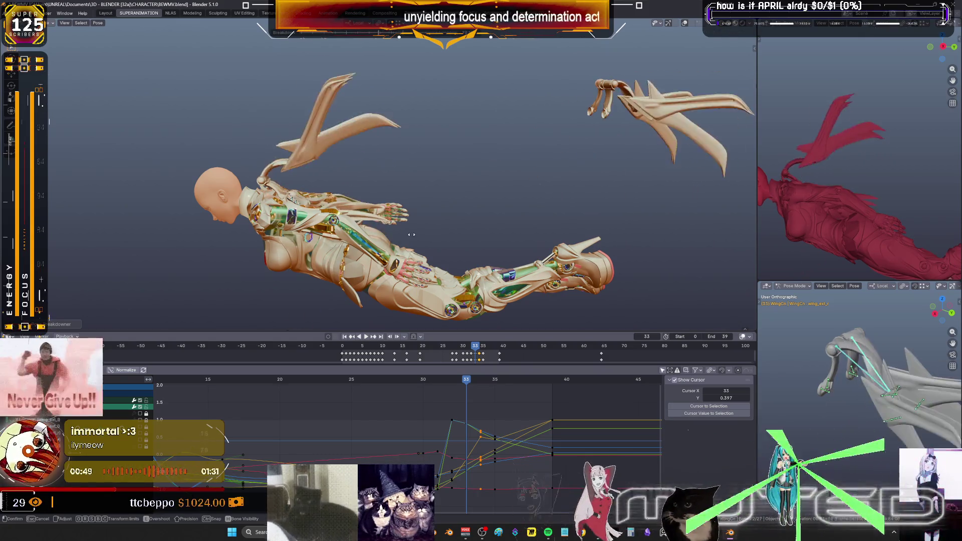
pyautogui.click(441, 239)
pyautogui.press('k')
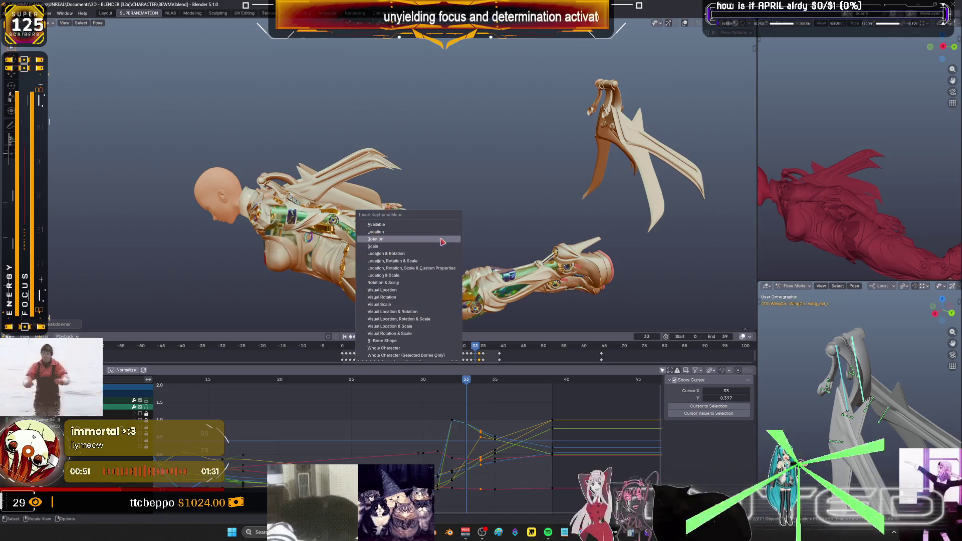
# Blend a breakdown wing pose near frame 34, key the rotation, and play back.
pyautogui.moveTo(468, 382)
pyautogui.mouseDown()
pyautogui.moveTo(480, 384)
pyautogui.moveTo(452, 380)
pyautogui.mouseUp()
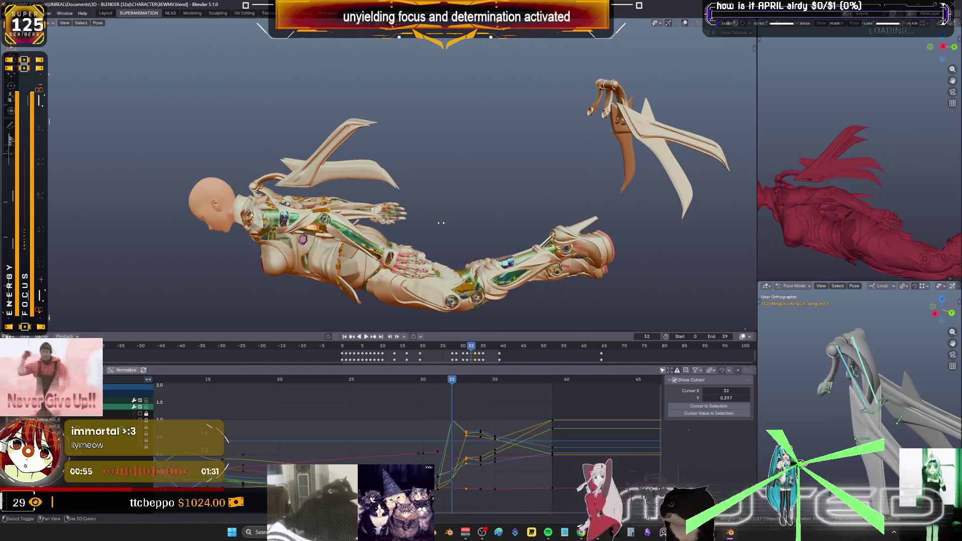
pyautogui.hotkey('shift', 'e')
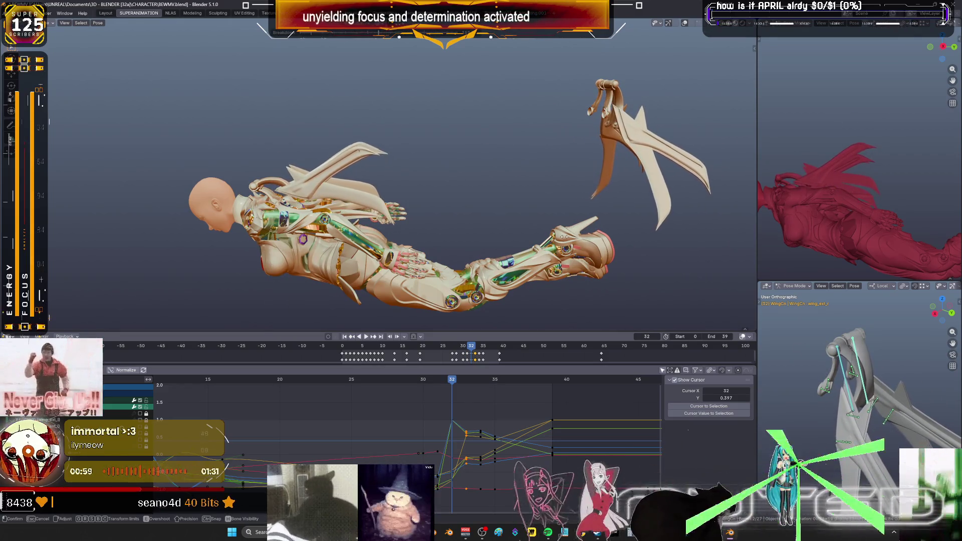
pyautogui.click(566, 241)
pyautogui.press('k')
pyautogui.press('Return')
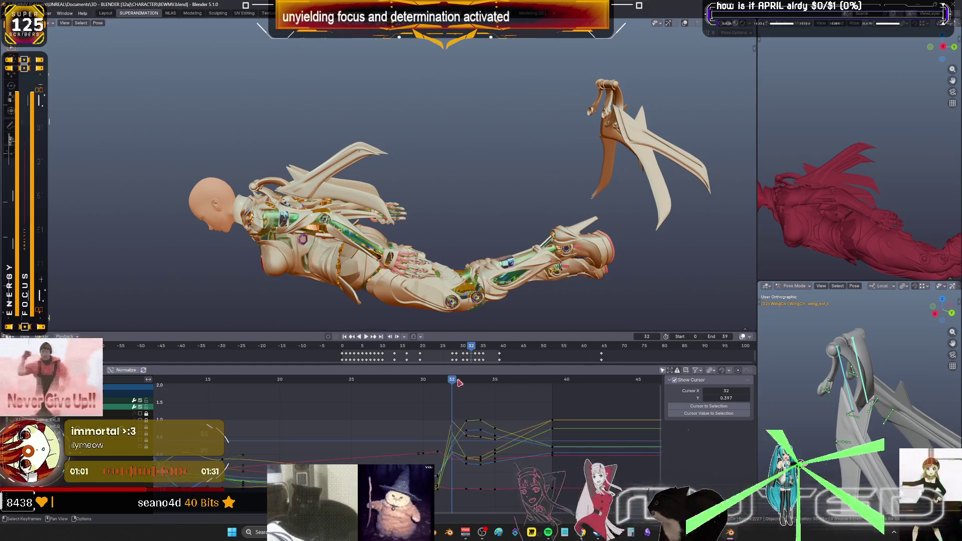
pyautogui.press('space')
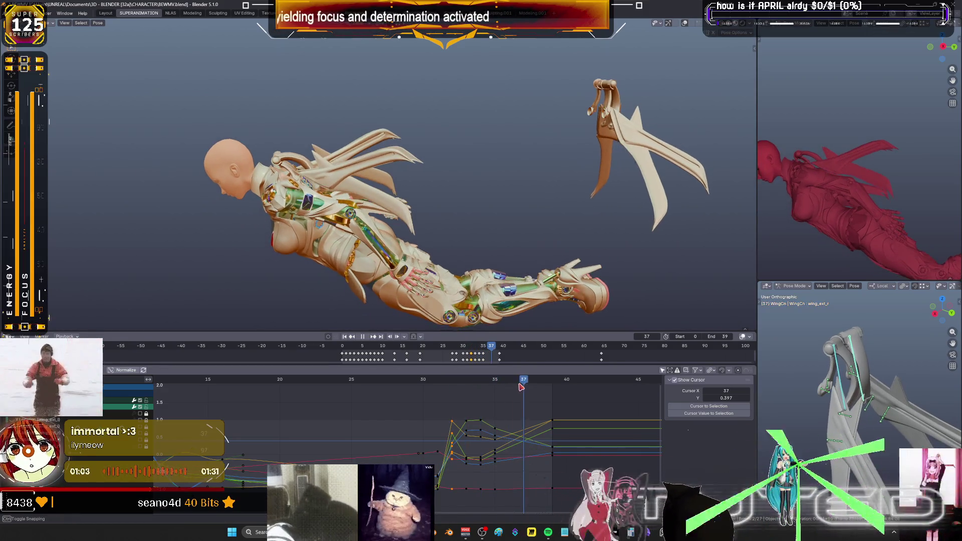
# Scrub through frames 33–37, trying and cancelling Breakdowner blends on the wing.
pyautogui.click(470, 381)
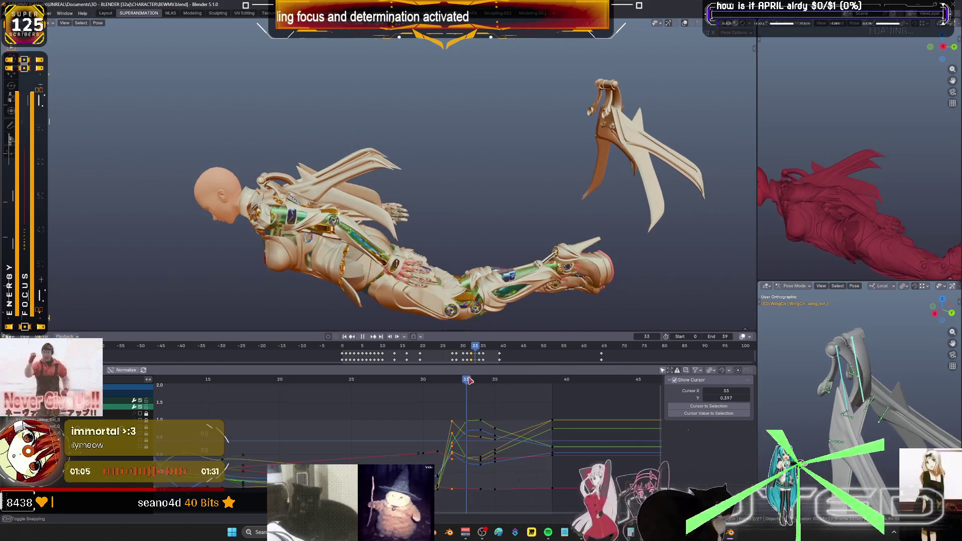
pyautogui.moveTo(466, 380); pyautogui.dragTo(495, 380)
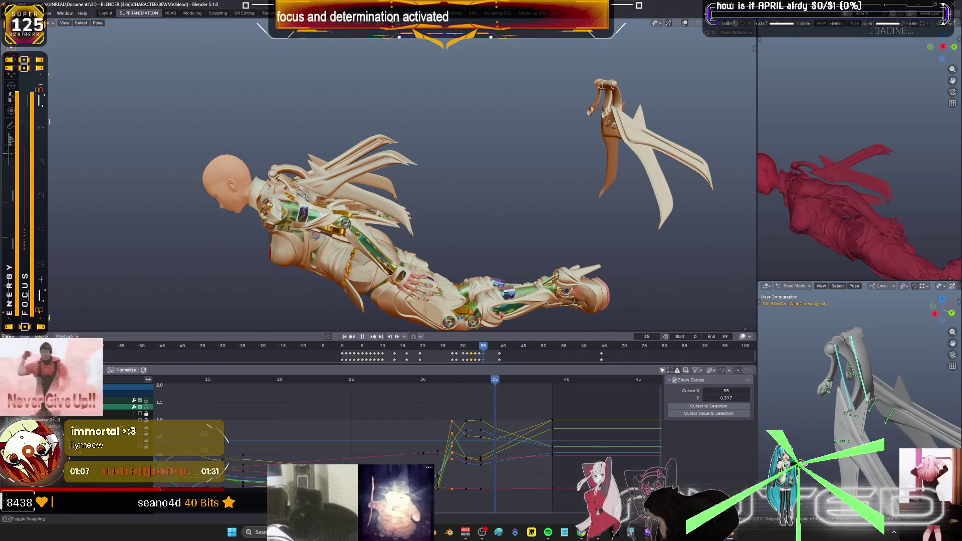
pyautogui.hotkey('shift', 'e')
pyautogui.rightClick(464, 201)
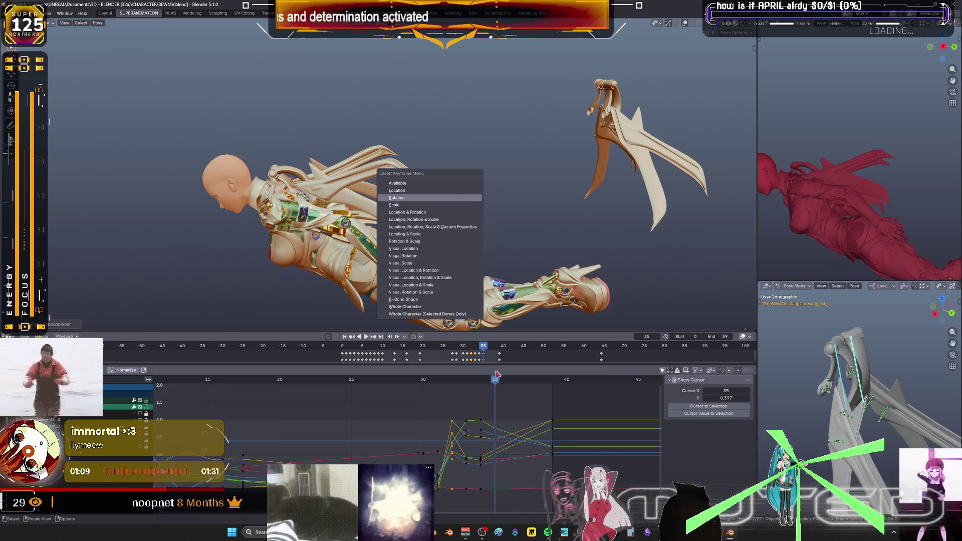
pyautogui.press('Escape')
pyautogui.moveTo(518, 381); pyautogui.dragTo(435, 373)
pyautogui.hotkey('shift', 'e')
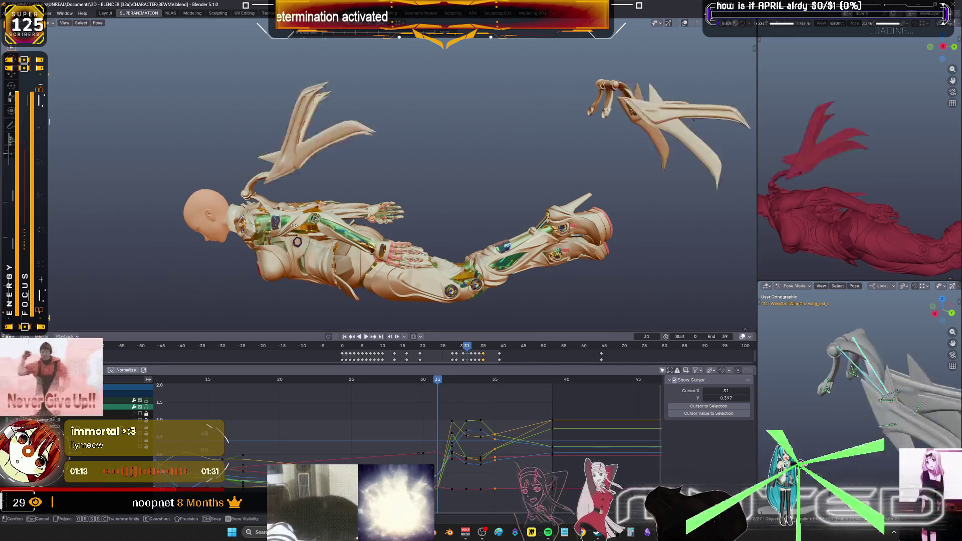
pyautogui.rightClick(505, 210)
pyautogui.moveTo(442, 381); pyautogui.dragTo(422, 381)
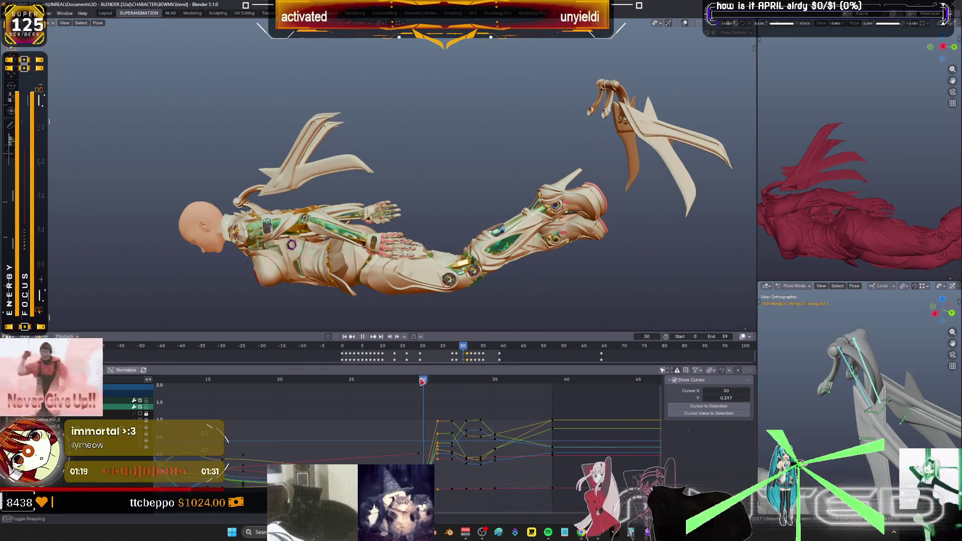
# Blend two breakdown wing poses at frame 30 and key the wing rotation there.
pyautogui.hotkey('shift', 'e')
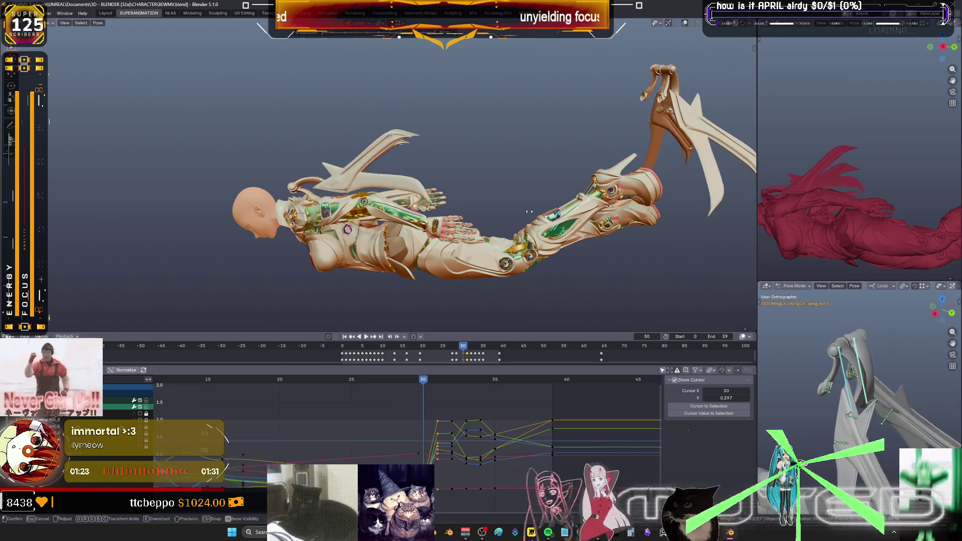
pyautogui.click(439, 282)
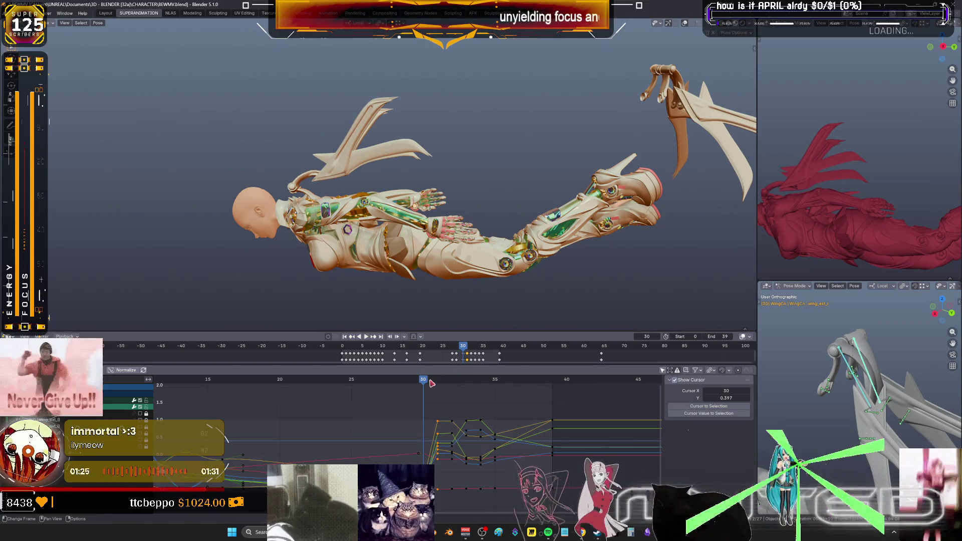
pyautogui.hotkey('shift', 'e')
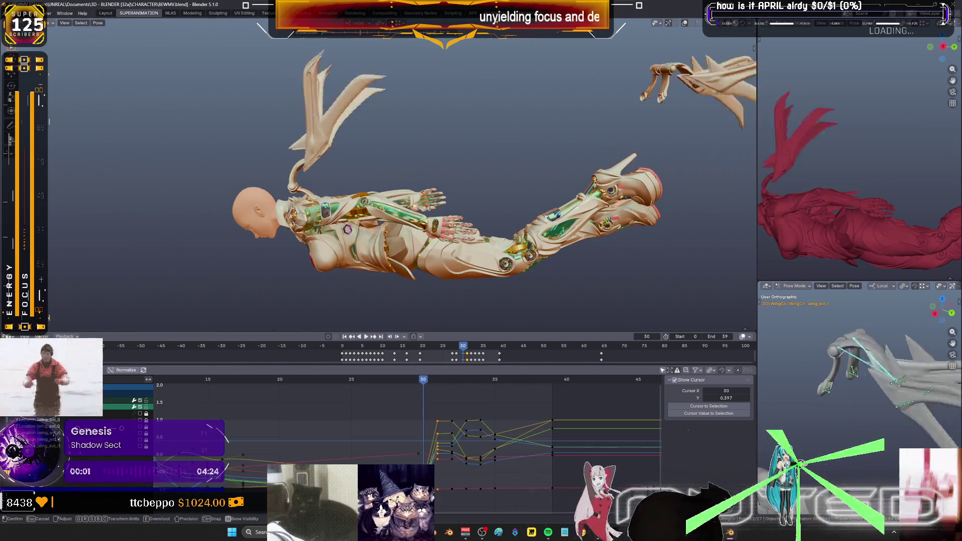
pyautogui.click(411, 234)
pyautogui.press('i')
pyautogui.press('Return')
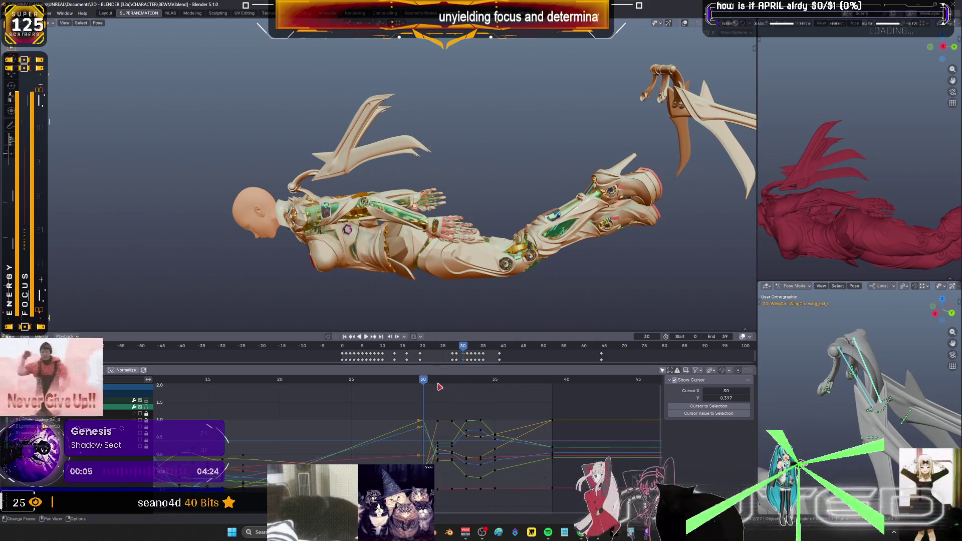
# Move to frame 31, start another breakdown, and switch to wireframe facing the wing.
pyautogui.press('Right')
pyautogui.hotkey('shift', 'e')
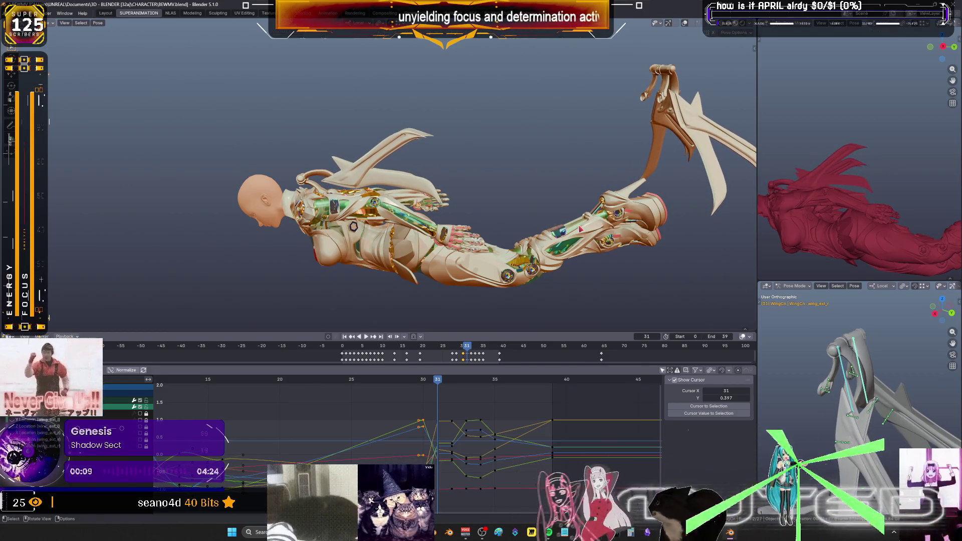
pyautogui.moveTo(582, 225); pyautogui.dragTo(603, 196, button='middle')
pyautogui.moveTo(650, 122); pyautogui.dragTo(564, 147, button='middle')
pyautogui.hotkey('shift', 'z')
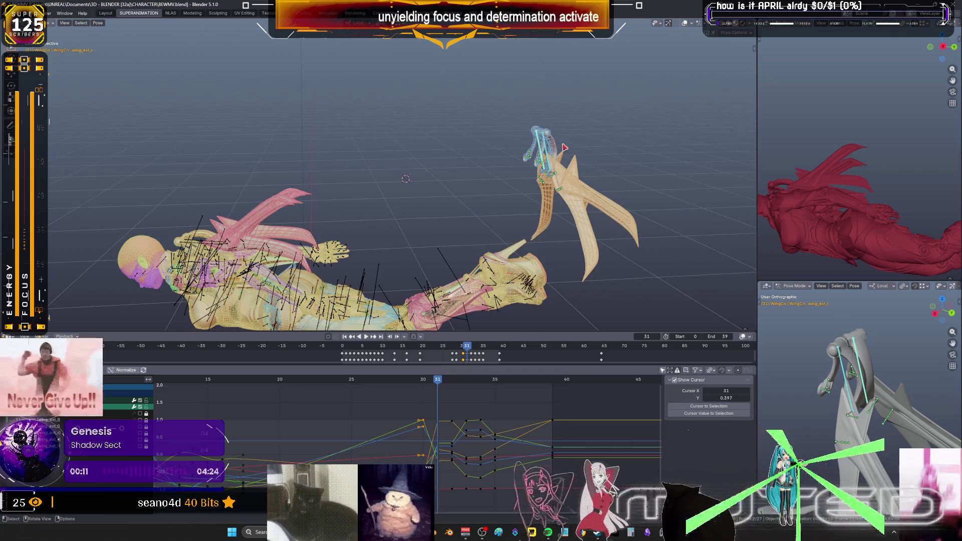
# Rotate the wing bone at frame 31, key its rotation, and scrub back to frame 26.
pyautogui.press('r')
pyautogui.click(567, 143)
pyautogui.press('i')
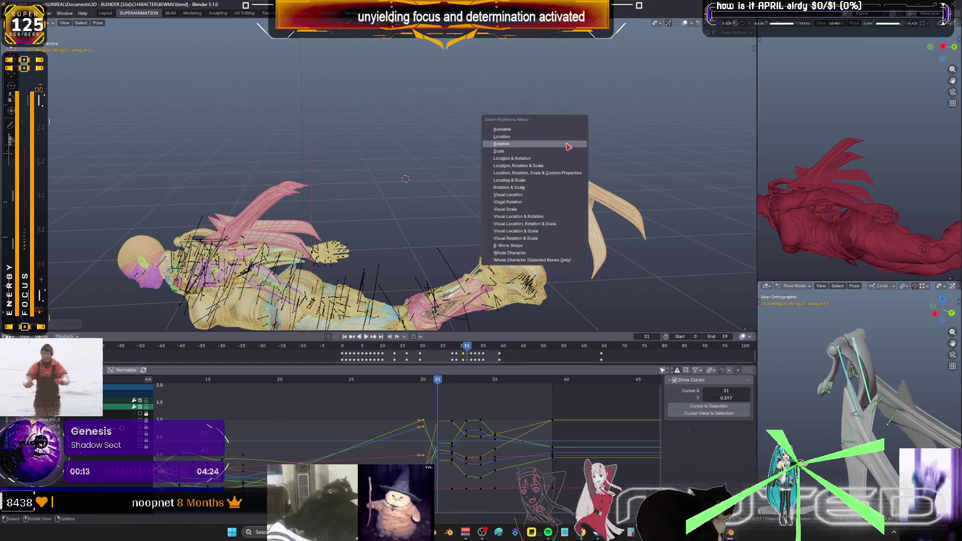
pyautogui.moveTo(446, 382); pyautogui.dragTo(288, 366)
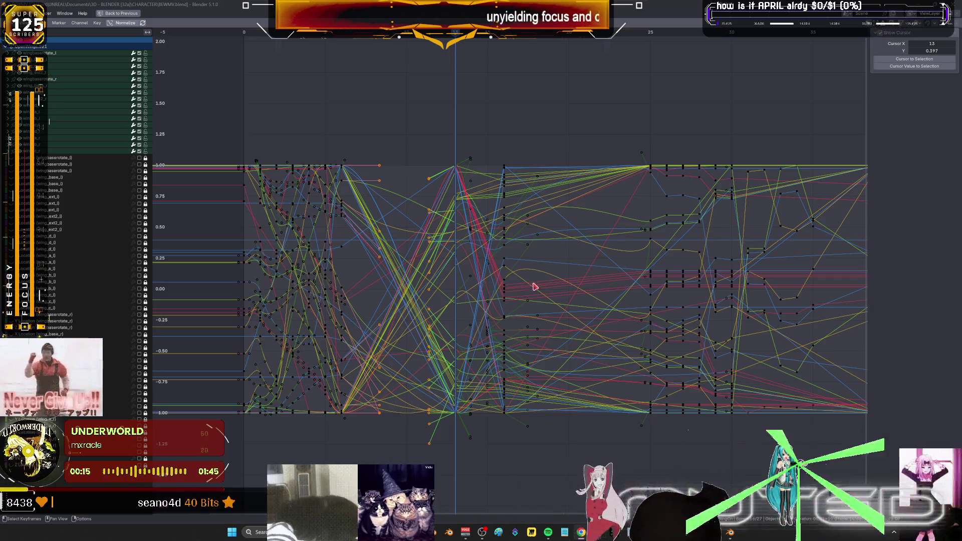
# Stretch the curves along the frame axis, restore the full layout with Ctrl+Space, and orbit to a side view.
pyautogui.moveTo(478, 235)
pyautogui.keyDown('ctrl'); pyautogui.mouseDown(button='middle')
pyautogui.moveTo(467, 250)
pyautogui.moveTo(627, 217)
pyautogui.moveTo(644, 223)
pyautogui.moveTo(570, 170)
pyautogui.moveTo(453, 234)
pyautogui.moveTo(469, 281)
pyautogui.mouseUp(button='middle'); pyautogui.keyUp('ctrl')
pyautogui.hotkey('ctrl', 'space')
pyautogui.moveTo(457, 381); pyautogui.dragTo(489, 382)
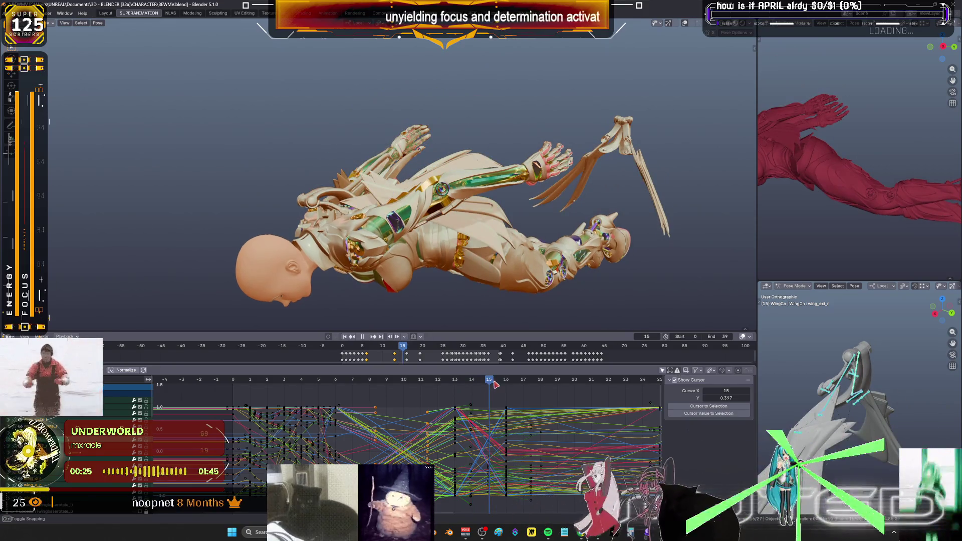
# Blend an in-between wing pose at frame 15 and key its rotation.
pyautogui.hotkey('shift', 'e')
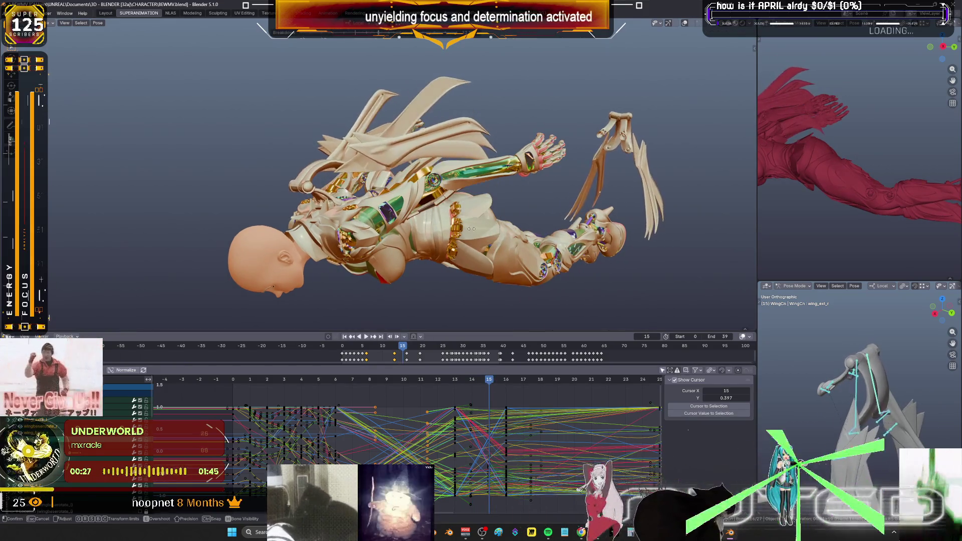
pyautogui.click(472, 232)
pyautogui.press('k')
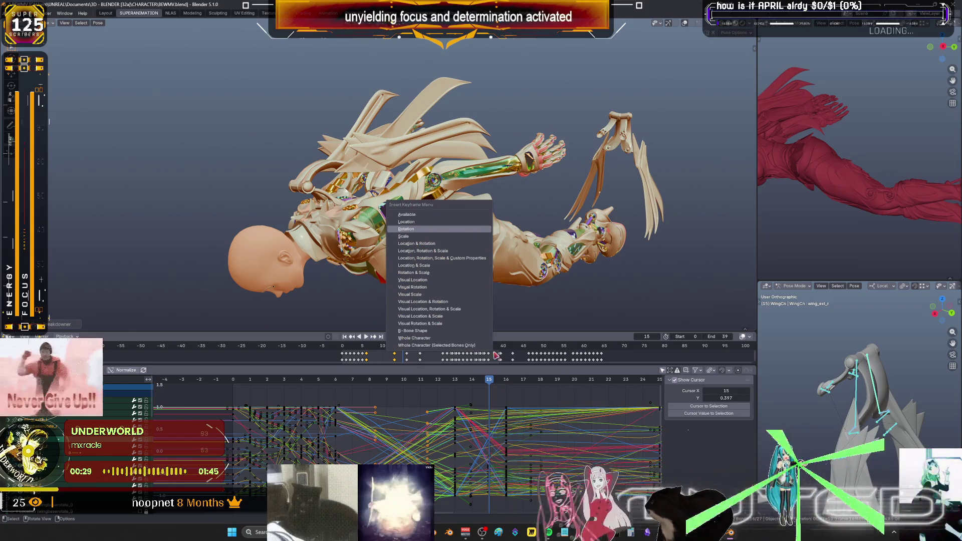
pyautogui.press('Return')
# At frame 16, blend the wing pose twice and try a rotation, then cancel it.
pyautogui.moveTo(489, 384); pyautogui.dragTo(501, 384)
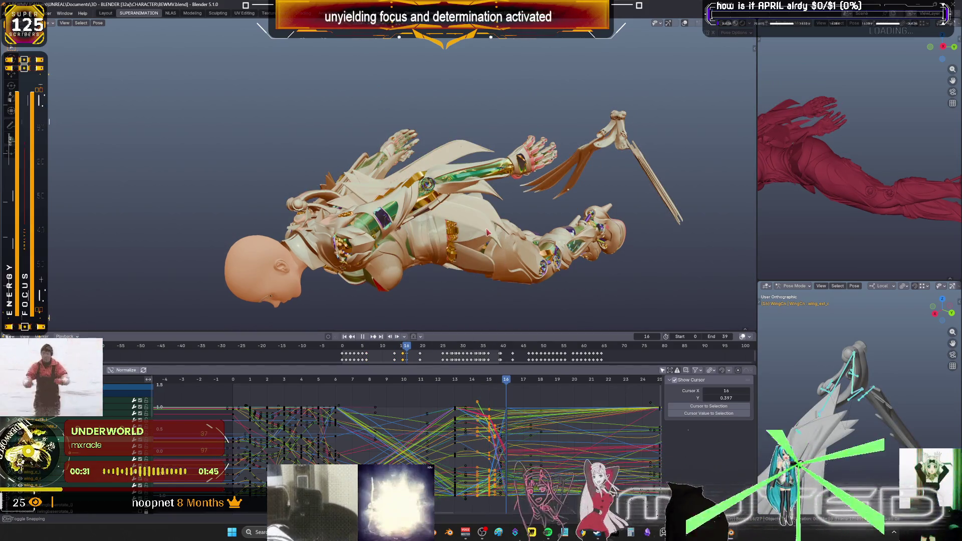
pyautogui.moveTo(488, 233); pyautogui.dragTo(485, 231)
pyautogui.hotkey('shift', 'e')
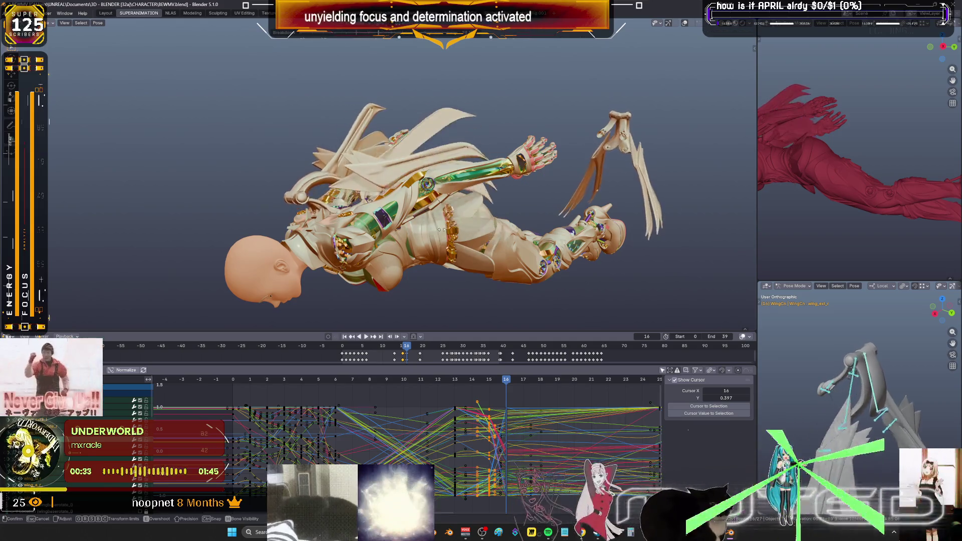
pyautogui.click(438, 234)
pyautogui.hotkey('shift', 'e')
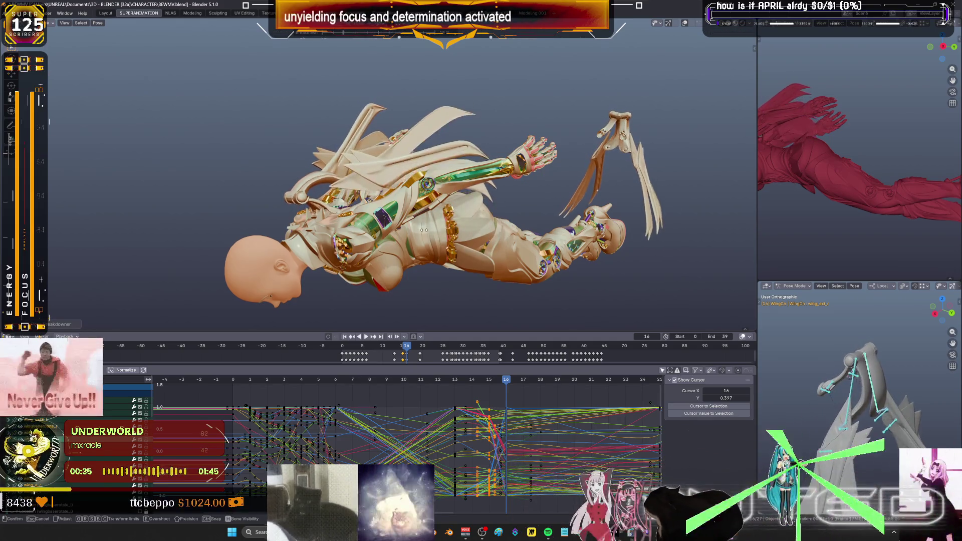
pyautogui.click(396, 234)
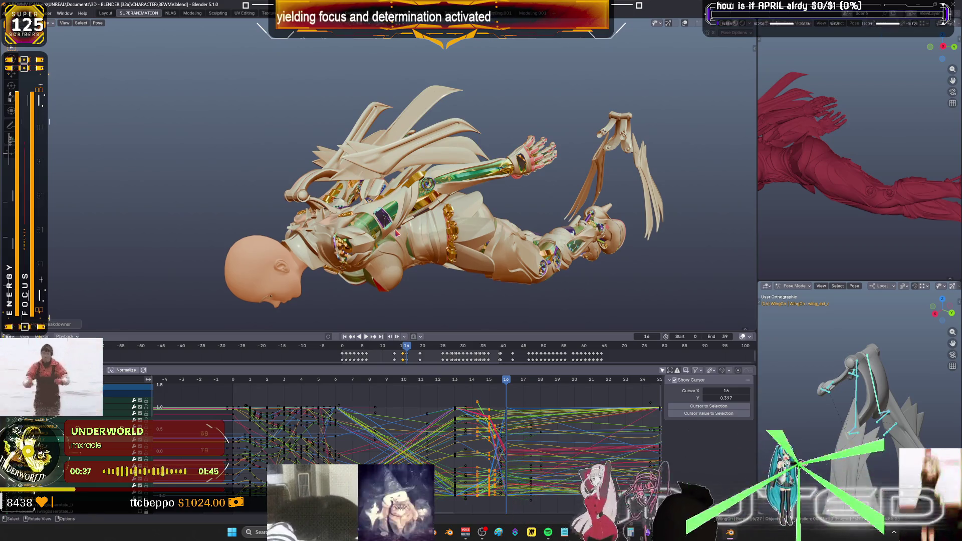
pyautogui.rightClick(396, 234)
pyautogui.press('r')
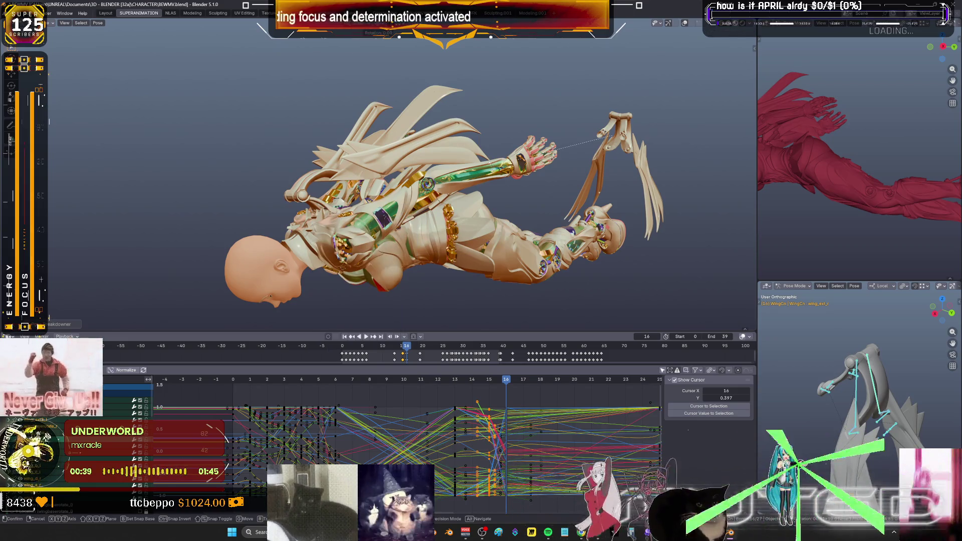
pyautogui.rightClick(493, 170)
pyautogui.rightClick(493, 170)
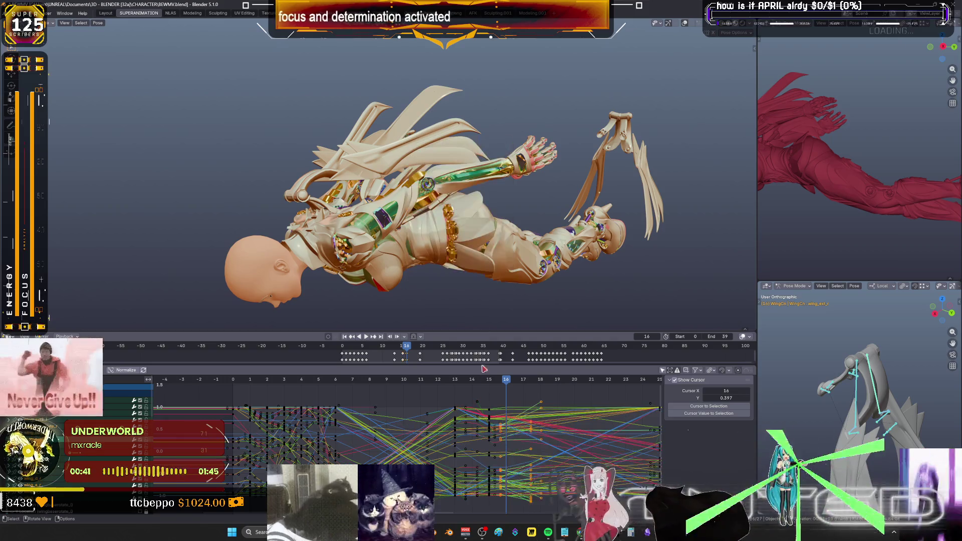
# Review the flap at frames 20 and 23, then blend an in-between wing pose at frame 14.
pyautogui.moveTo(512, 384); pyautogui.dragTo(625, 395)
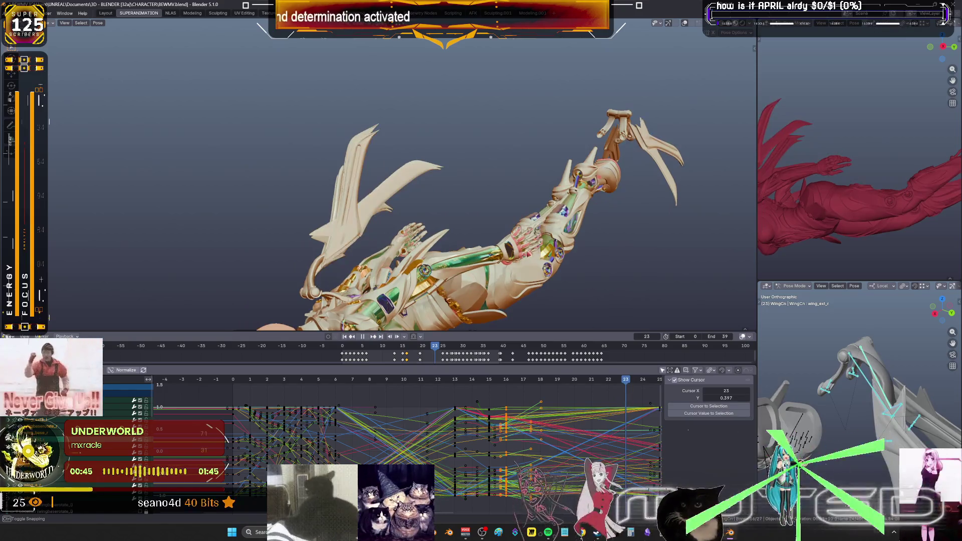
pyautogui.moveTo(589, 442)
pyautogui.mouseDown(button='middle')
pyautogui.moveTo(518, 427)
pyautogui.moveTo(486, 395)
pyautogui.mouseUp(button='middle')
pyautogui.moveTo(484, 380)
pyautogui.mouseDown()
pyautogui.moveTo(341, 378)
pyautogui.moveTo(407, 389)
pyautogui.mouseUp()
pyautogui.hotkey('shift', 'e')
pyautogui.click(407, 389)
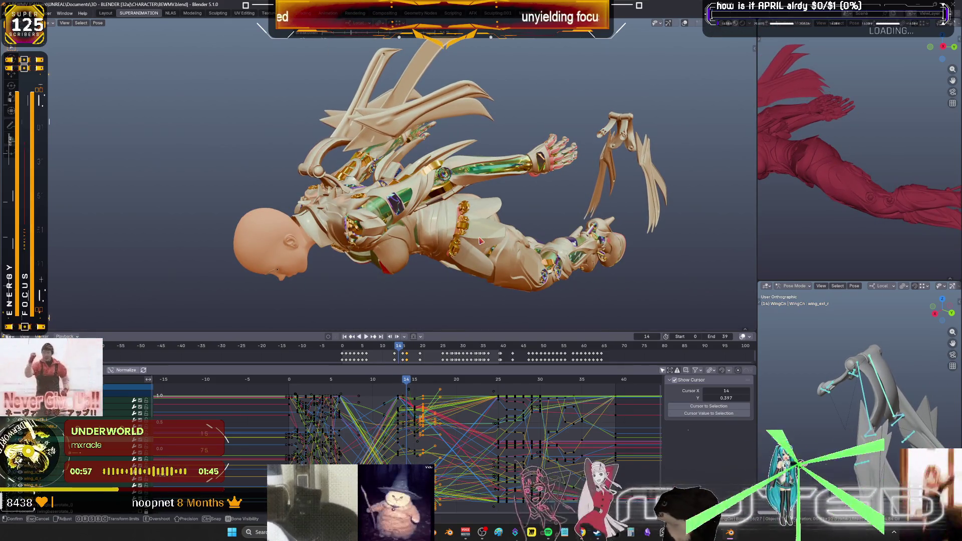
pyautogui.rightClick(426, 351)
# Blend and rotate the wing bones at frame 21, then key their rotation.
pyautogui.moveTo(409, 381); pyautogui.dragTo(466, 396)
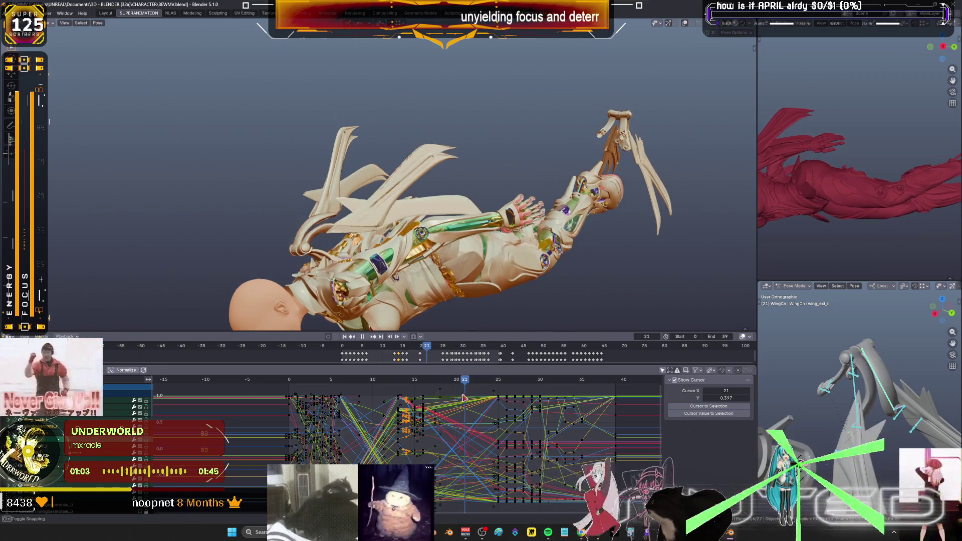
pyautogui.hotkey('shift', 'e')
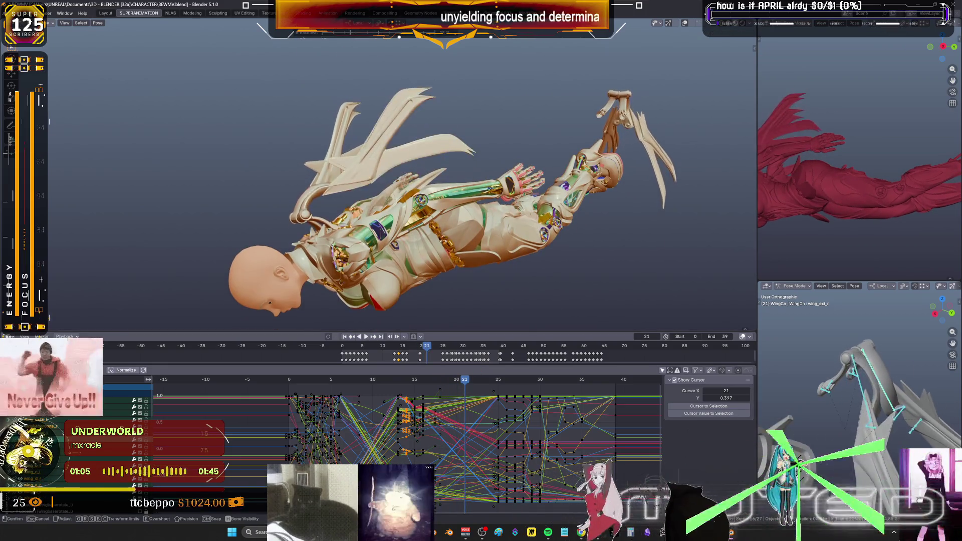
pyautogui.click(499, 250)
pyautogui.press('r')
pyautogui.click(494, 250)
pyautogui.moveTo(494, 249); pyautogui.dragTo(543, 257, button='middle')
pyautogui.press('i')
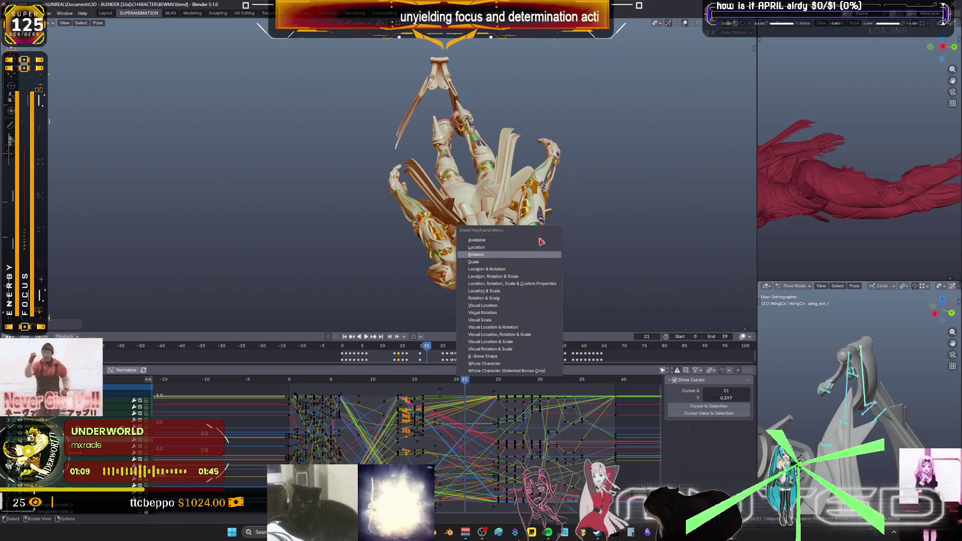
pyautogui.click(533, 255)
# Key the wing rotation at frame 22, leaving the pose unchanged.
pyautogui.moveTo(466, 381); pyautogui.dragTo(473, 383)
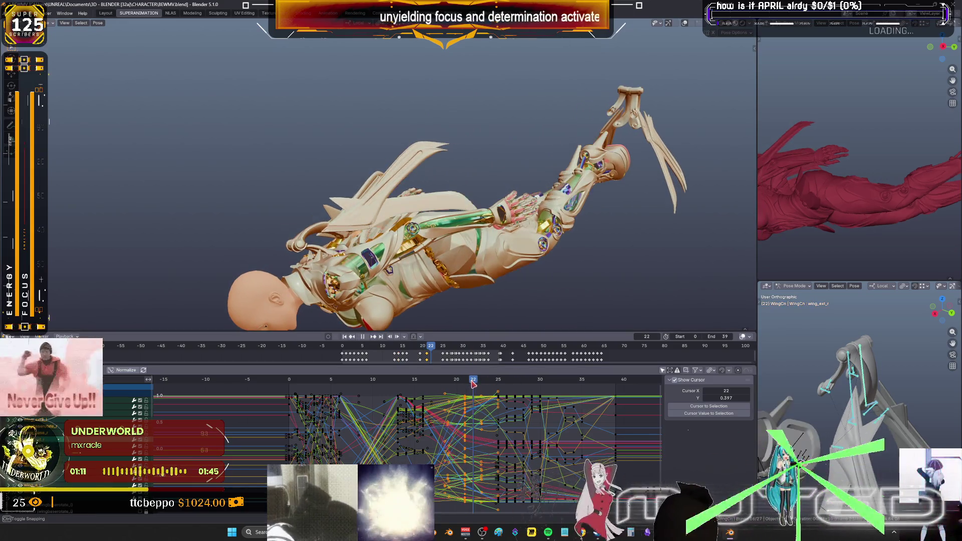
pyautogui.press('r')
pyautogui.press('Escape')
pyautogui.press('i')
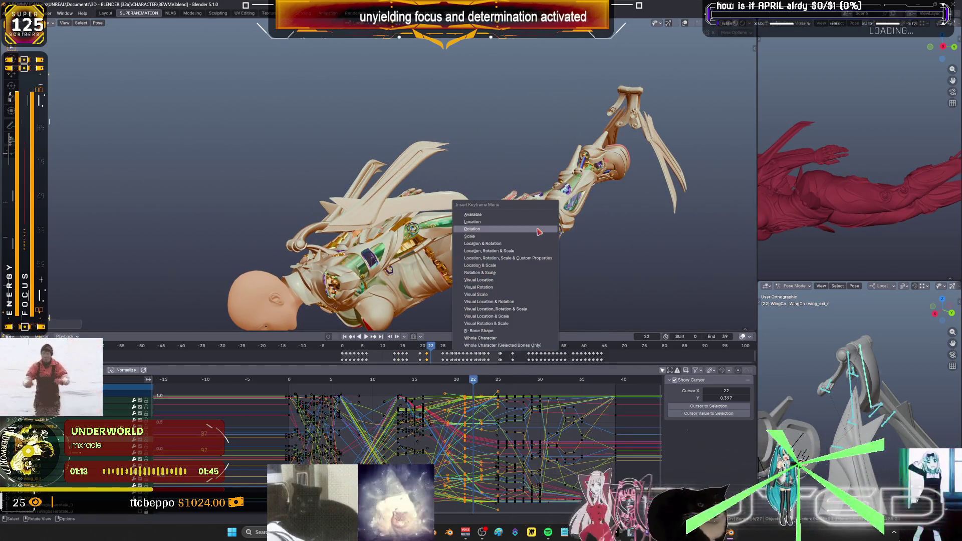
pyautogui.press('Return')
# Rotate and key the wings at frame 23, then key the wing pose at frame 24.
pyautogui.press('Right')
pyautogui.press('r')
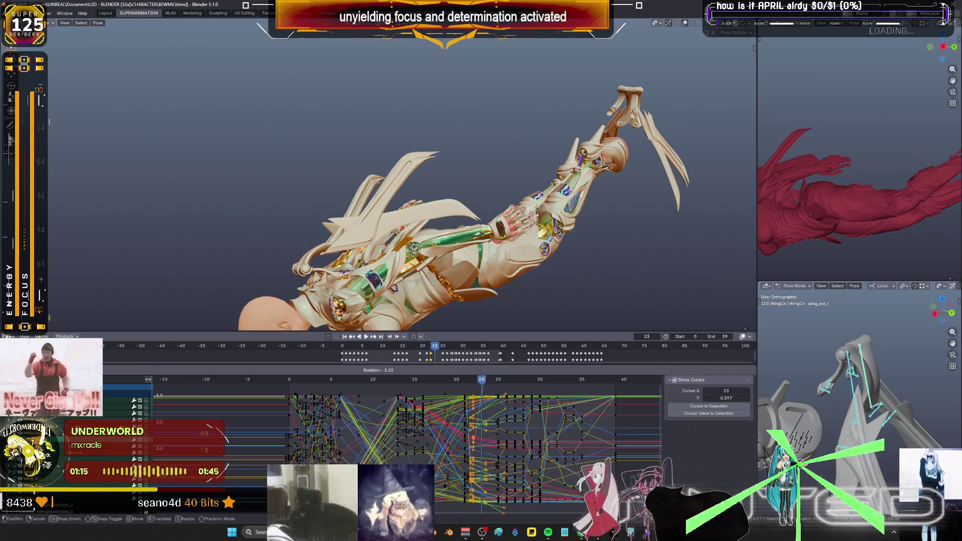
pyautogui.press('Return')
pyautogui.press('i')
pyautogui.press('Return')
pyautogui.press('Right')
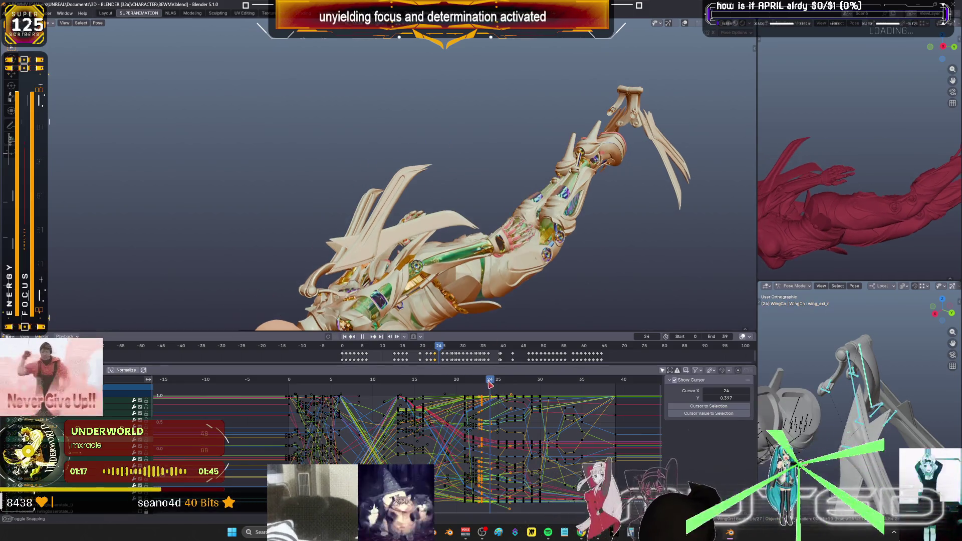
pyautogui.press('i')
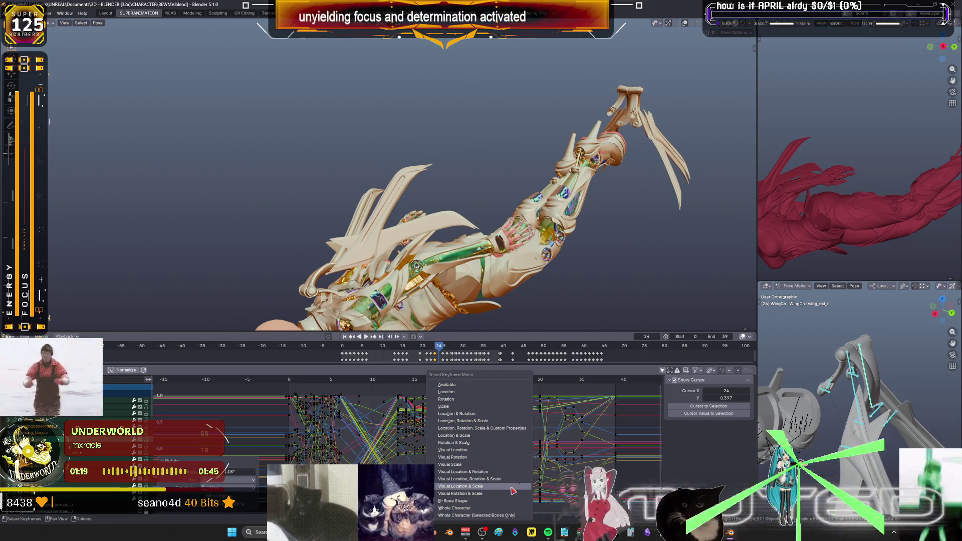
pyautogui.press('Return')
pyautogui.moveTo(479, 314); pyautogui.dragTo(483, 225, button='middle')
pyautogui.press('i')
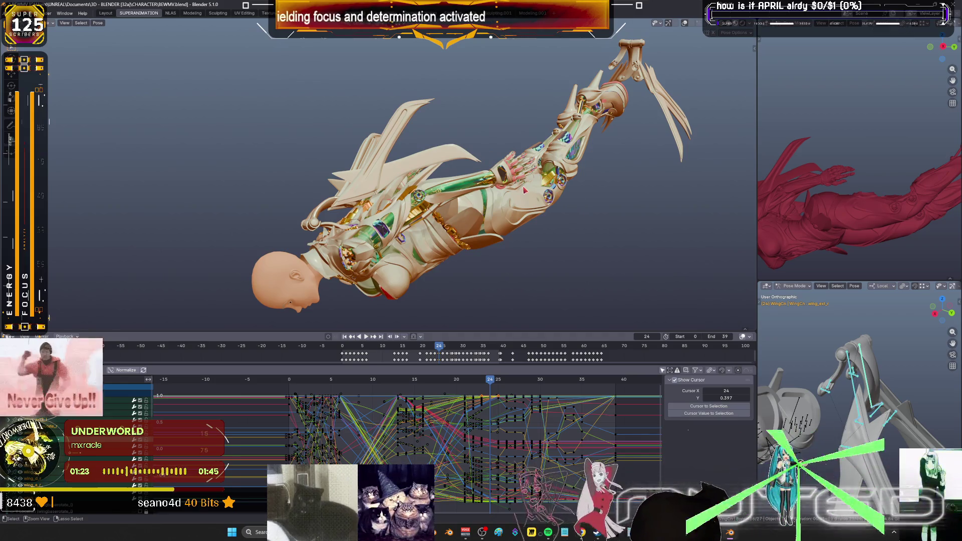
# Re-blend an in-between wing pose at frame 23 and key its rotation.
pyautogui.press('Left')
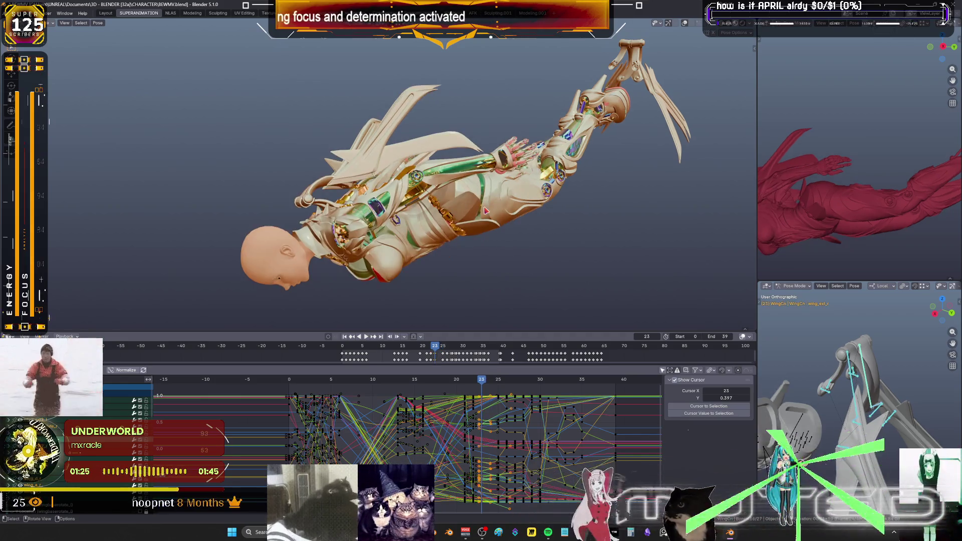
pyautogui.hotkey('shift', 'e')
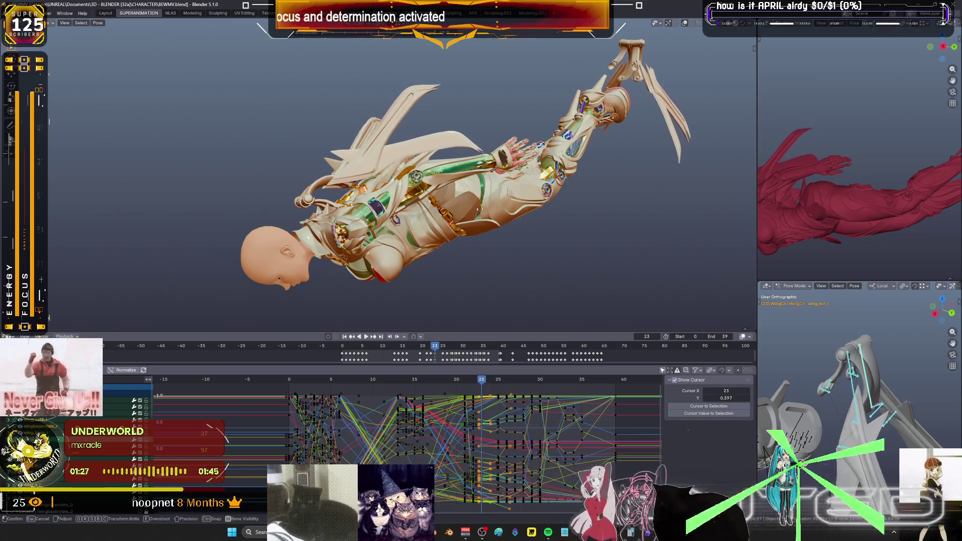
pyautogui.click(473, 211)
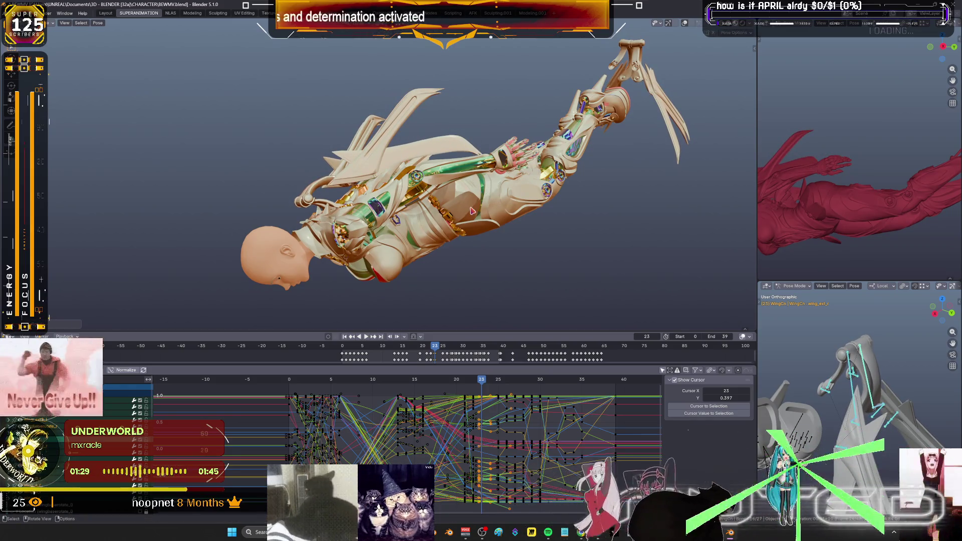
pyautogui.press('k')
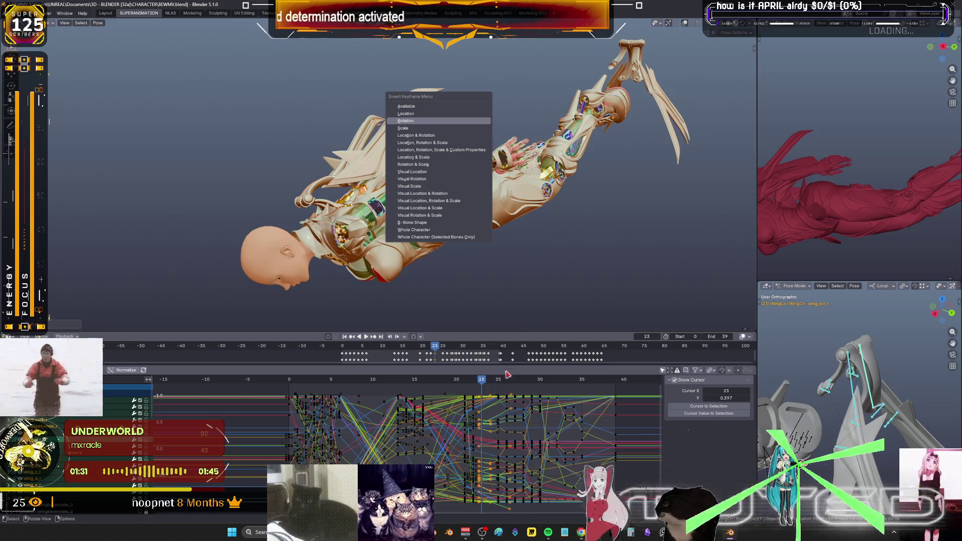
pyautogui.press('Return')
# Rotate and key the wing bones at frame 24, then move on to the later frames.
pyautogui.press('Right')
pyautogui.press('r')
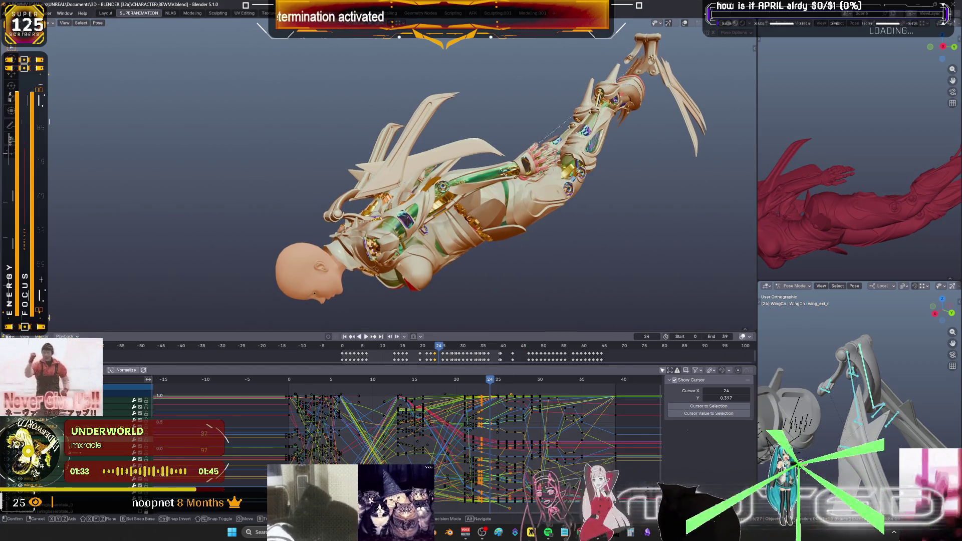
pyautogui.click(506, 173)
pyautogui.press('k')
pyautogui.moveTo(490, 379)
pyautogui.mouseDown()
pyautogui.moveTo(569, 391)
pyautogui.moveTo(544, 392)
pyautogui.mouseUp()
pyautogui.hotkey('shift', 'e')
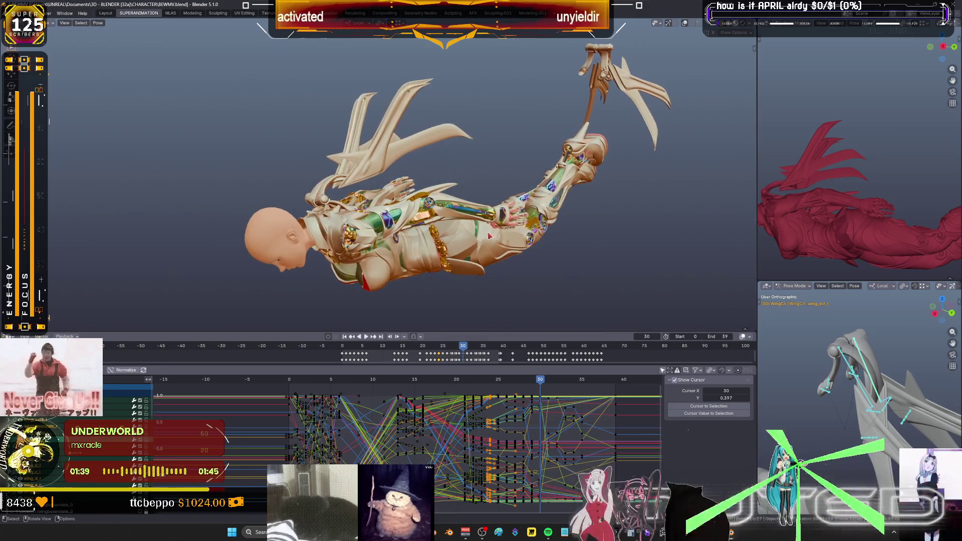
# Key the blended wing rotation at frame 30 and play back the flap.
pyautogui.click(516, 240)
pyautogui.press('k')
pyautogui.click(520, 314)
pyautogui.press('space')
pyautogui.moveTo(536, 381); pyautogui.dragTo(523, 381)
# Blend and key the wing rotation at frames 28 and 29, then scrub to check the flap.
pyautogui.hotkey('shift', 'e')
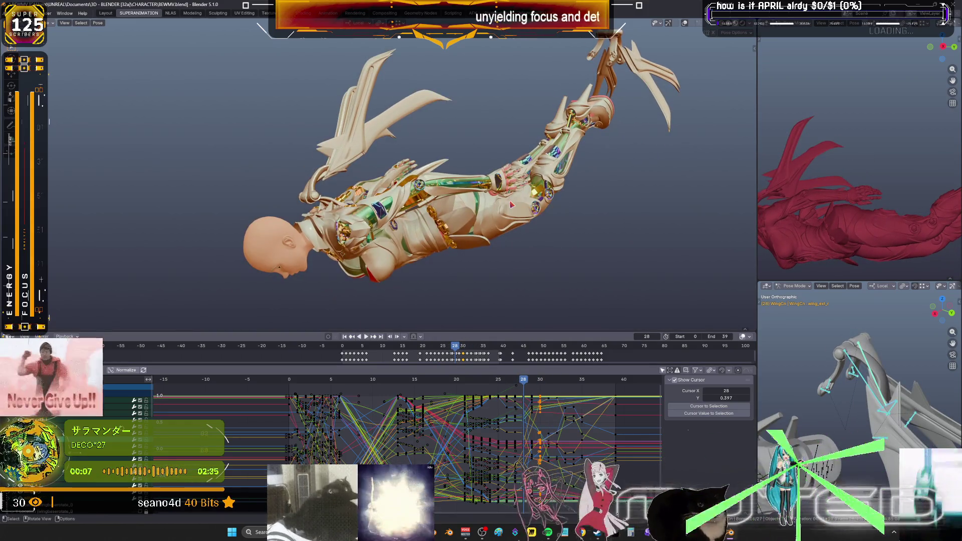
pyautogui.click(495, 211)
pyautogui.press('k')
pyautogui.click(506, 315)
pyautogui.moveTo(524, 381); pyautogui.dragTo(535, 383)
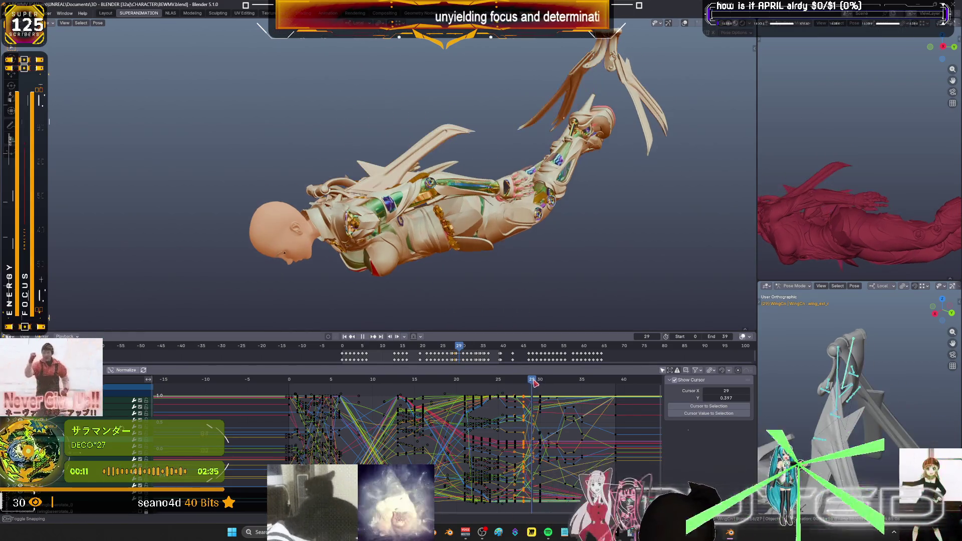
pyautogui.hotkey('shift', 'e')
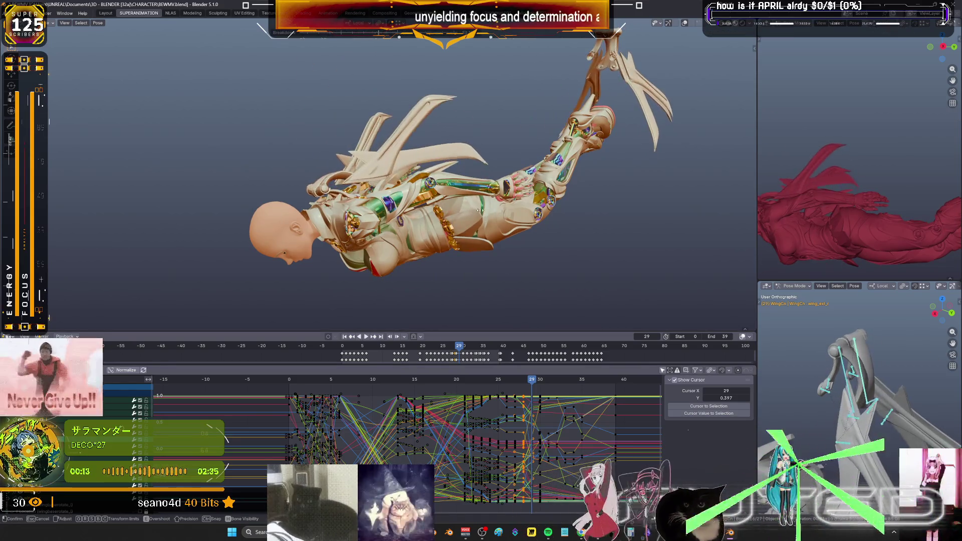
pyautogui.click(484, 214)
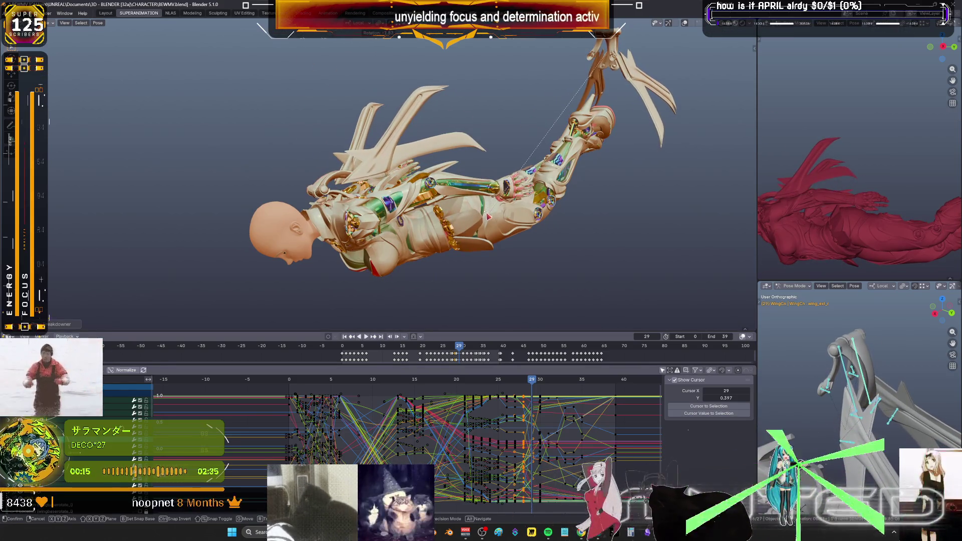
pyautogui.press('k')
pyautogui.click(486, 216)
pyautogui.moveTo(536, 383)
pyautogui.mouseDown()
pyautogui.moveTo(577, 382)
pyautogui.moveTo(446, 371)
pyautogui.moveTo(456, 369)
pyautogui.mouseUp()
# Blend an in-between wing pose at frame 19 and key its rotation.
pyautogui.moveTo(379, 205)
pyautogui.mouseDown(button='middle')
pyautogui.moveTo(542, 209)
pyautogui.moveTo(539, 195)
pyautogui.mouseUp(button='middle')
pyautogui.press('k')
pyautogui.press('Escape')
pyautogui.press('Left')
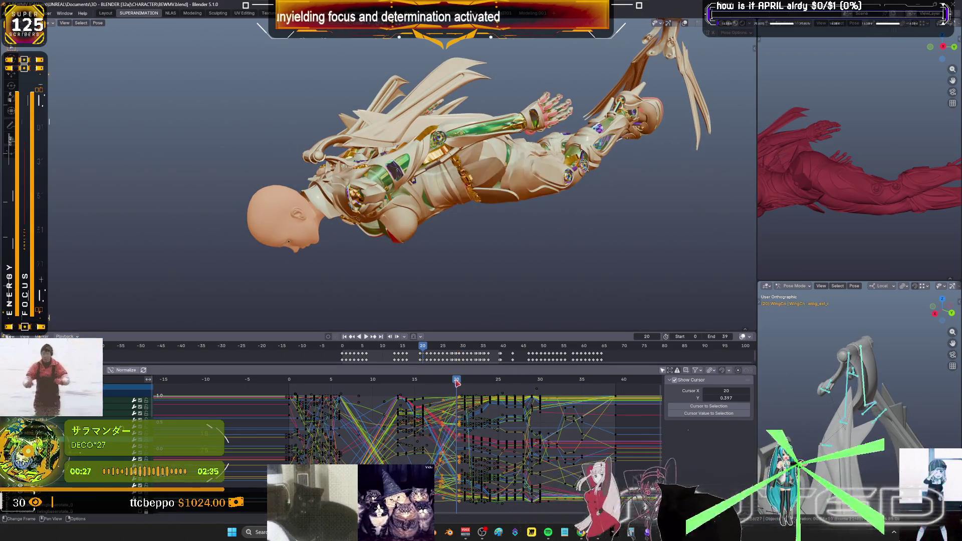
pyautogui.moveTo(489, 245); pyautogui.dragTo(484, 222, button='middle')
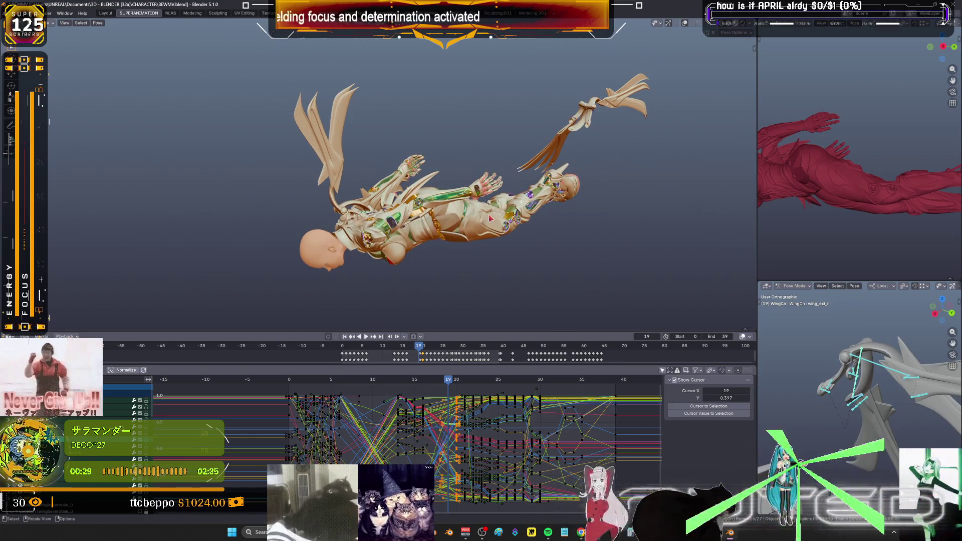
pyautogui.hotkey('shift', 'e')
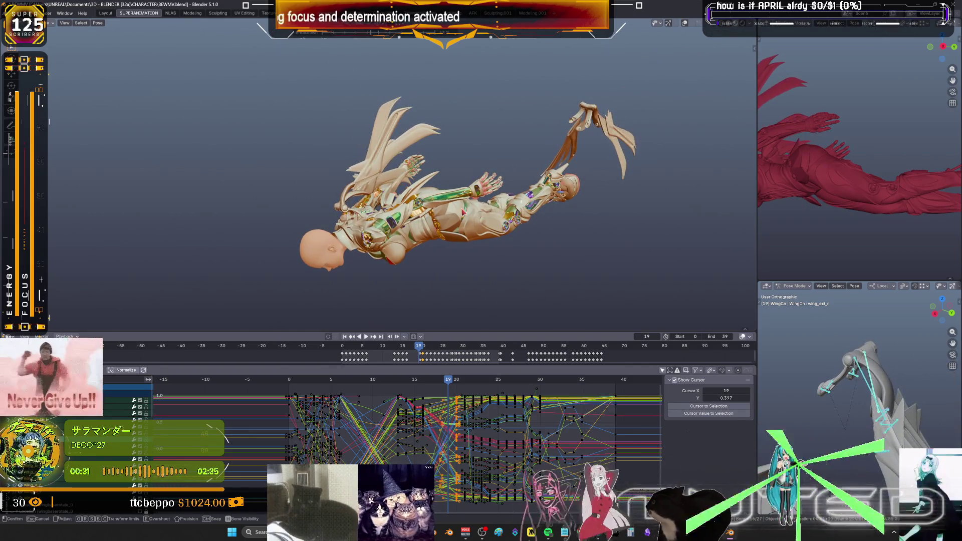
pyautogui.click(464, 212)
pyautogui.scroll(2, 465, 206)
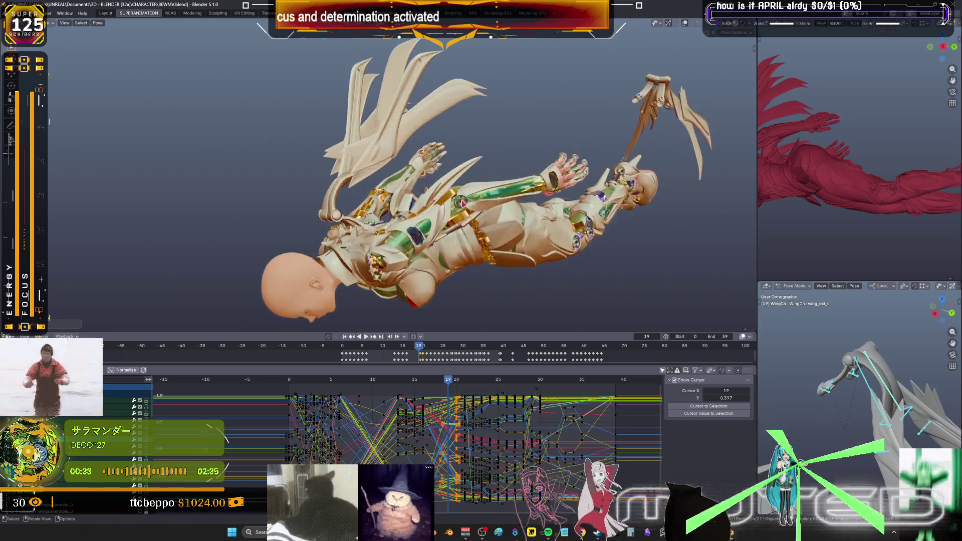
pyautogui.moveTo(463, 203); pyautogui.dragTo(449, 198, button='middle')
pyautogui.rightClick(450, 198)
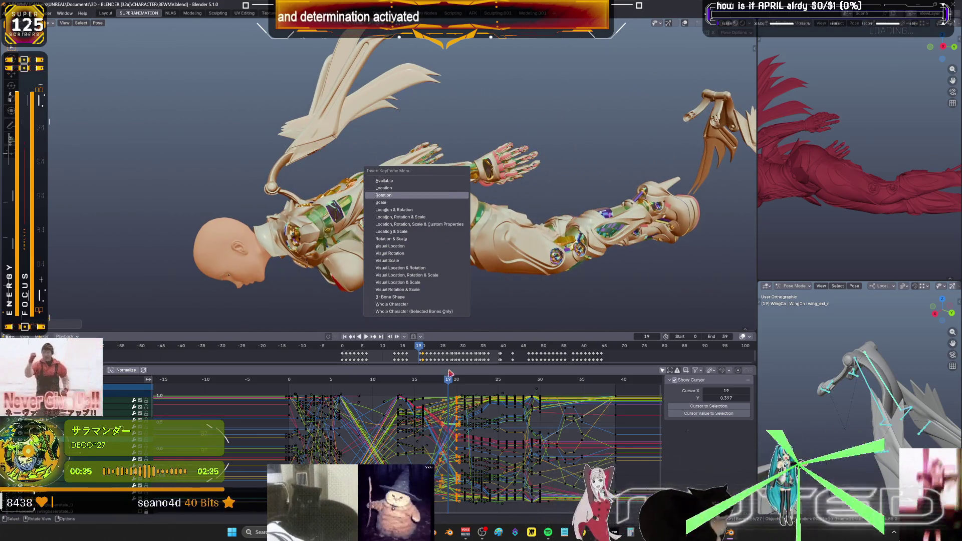
# Blend and key the wing rotation at frames 18 and 17.
pyautogui.moveTo(449, 384); pyautogui.dragTo(442, 383)
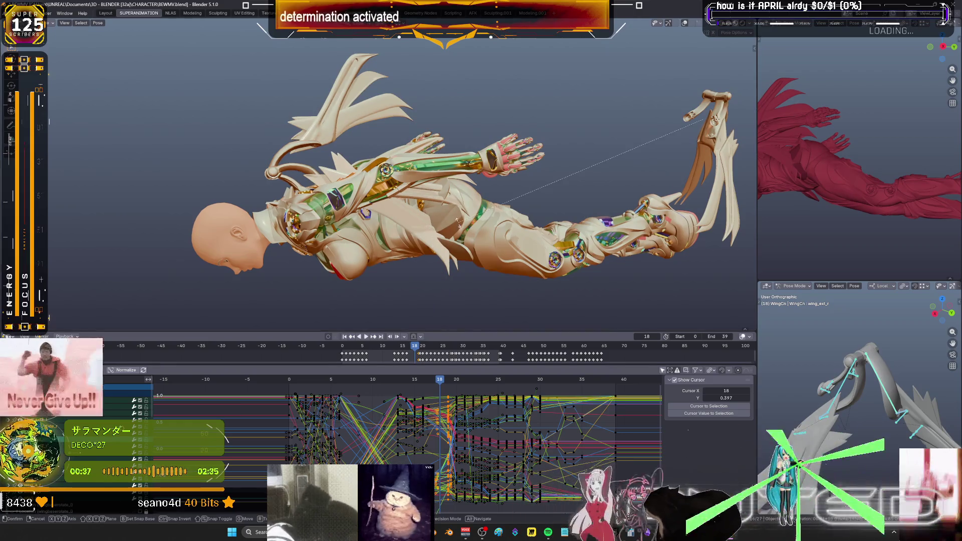
pyautogui.hotkey('shift', 'e')
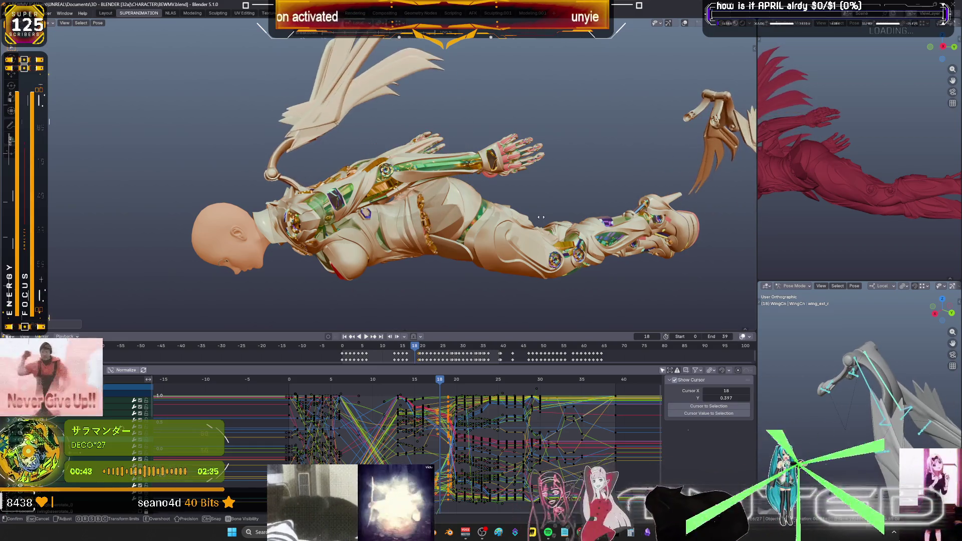
pyautogui.rightClick(573, 218)
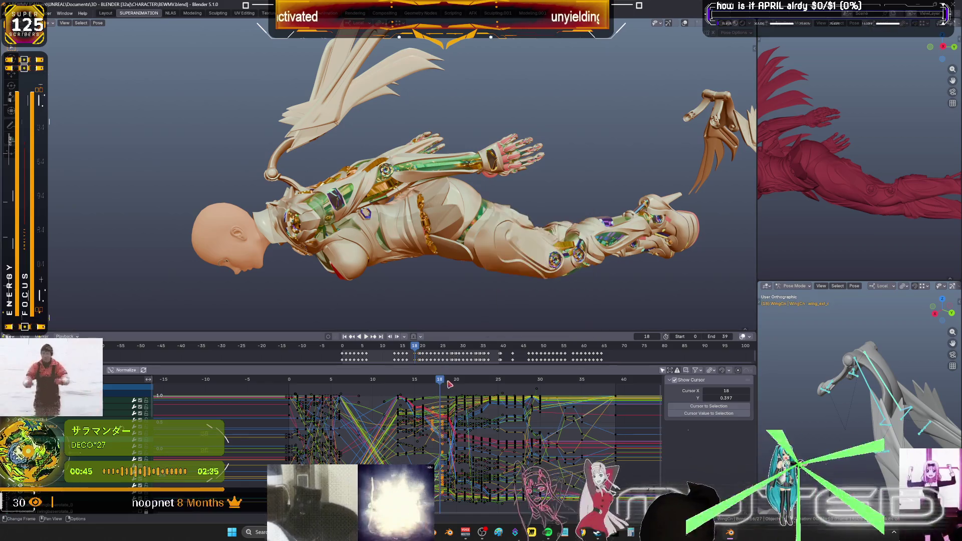
pyautogui.moveTo(440, 383); pyautogui.dragTo(434, 382)
pyautogui.moveTo(446, 235); pyautogui.dragTo(481, 244, button='middle')
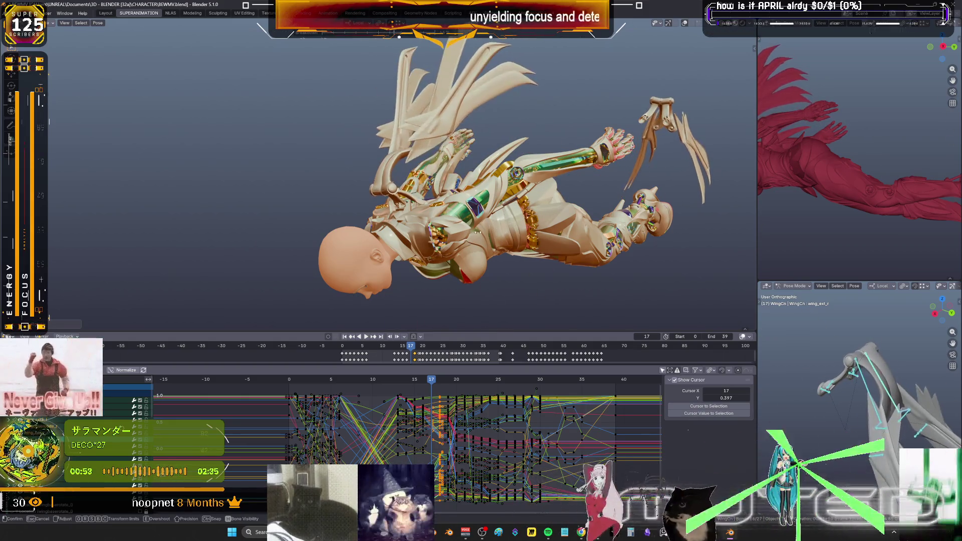
pyautogui.press('k')
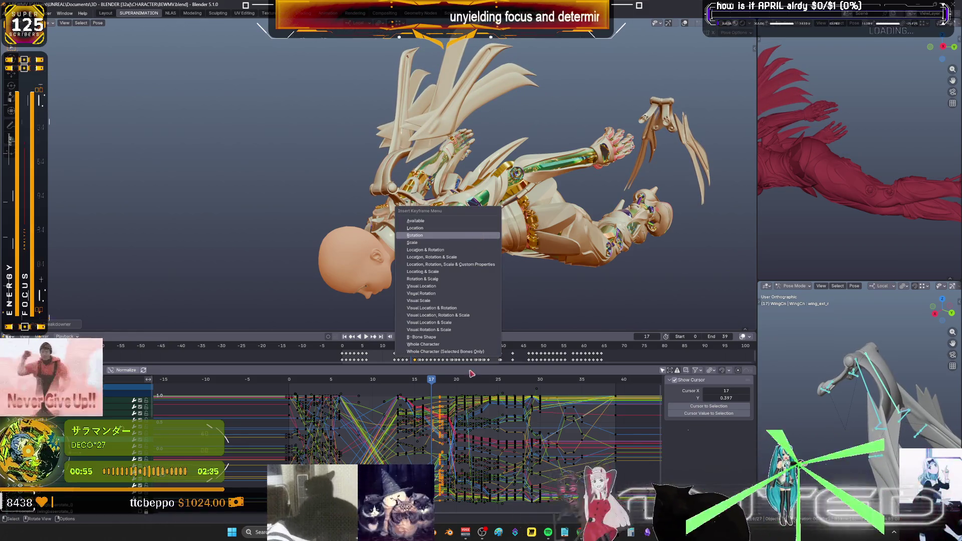
pyautogui.click(482, 235)
# Blend and key the wing pose at frames 16 and 15, then deselect all bones.
pyautogui.moveTo(432, 383); pyautogui.dragTo(426, 383)
pyautogui.hotkey('shift', 'e')
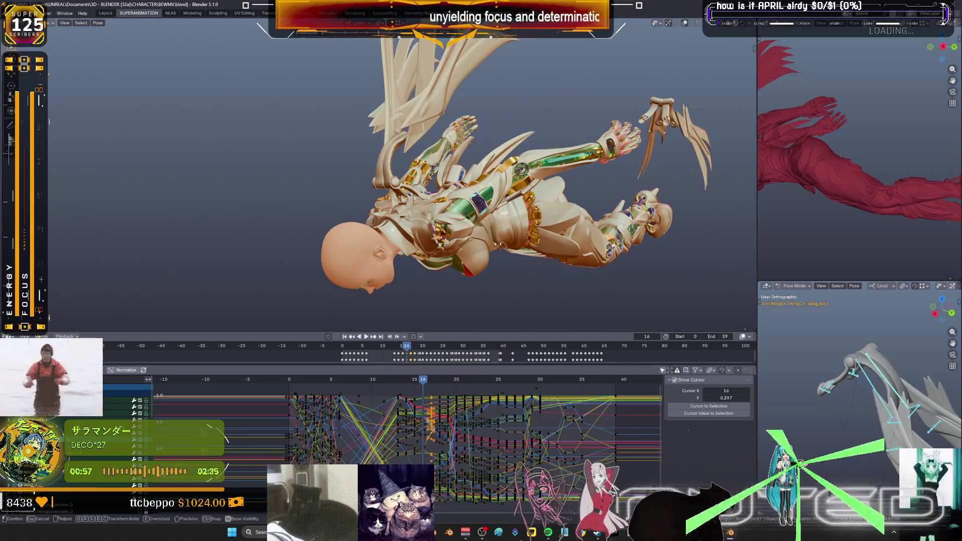
pyautogui.click(572, 237)
pyautogui.press('k')
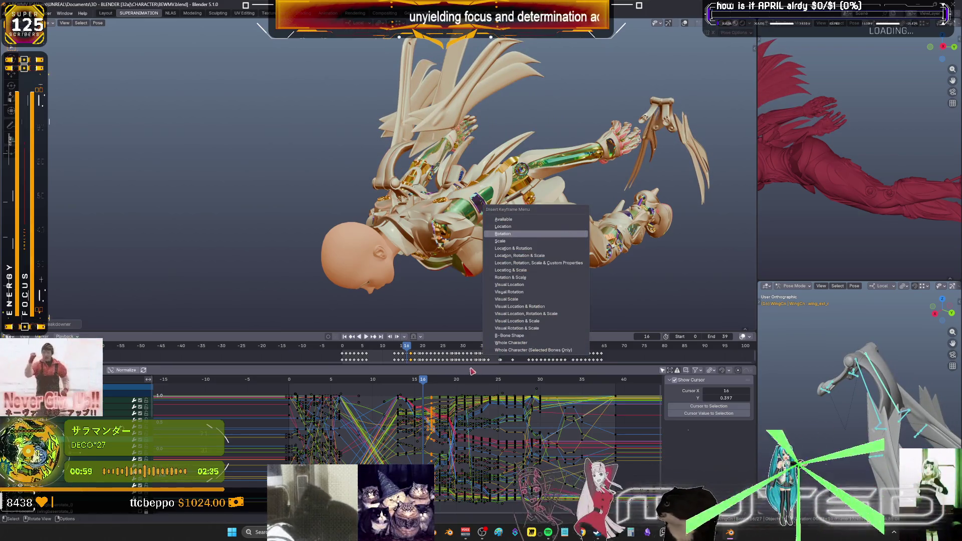
pyautogui.moveTo(426, 384); pyautogui.dragTo(415, 383)
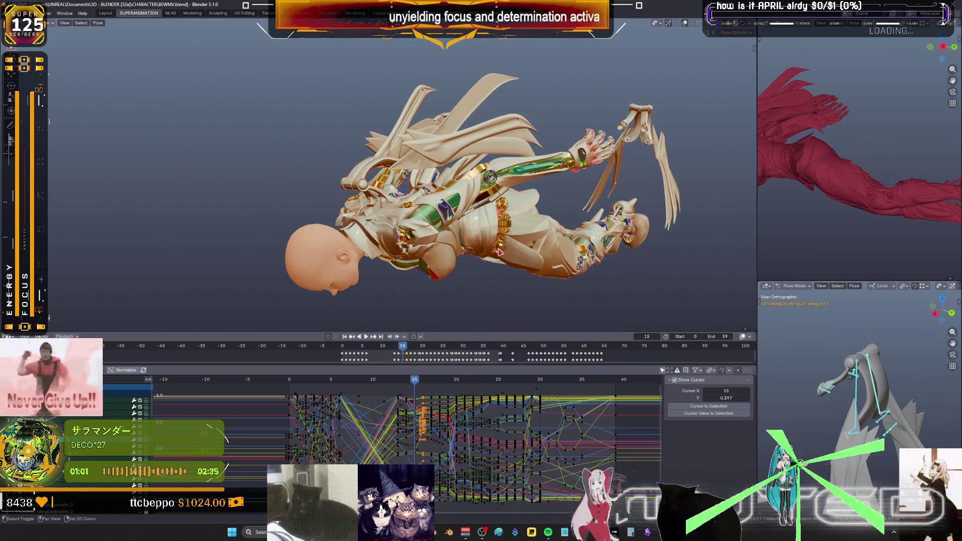
pyautogui.hotkey('shift', 'e')
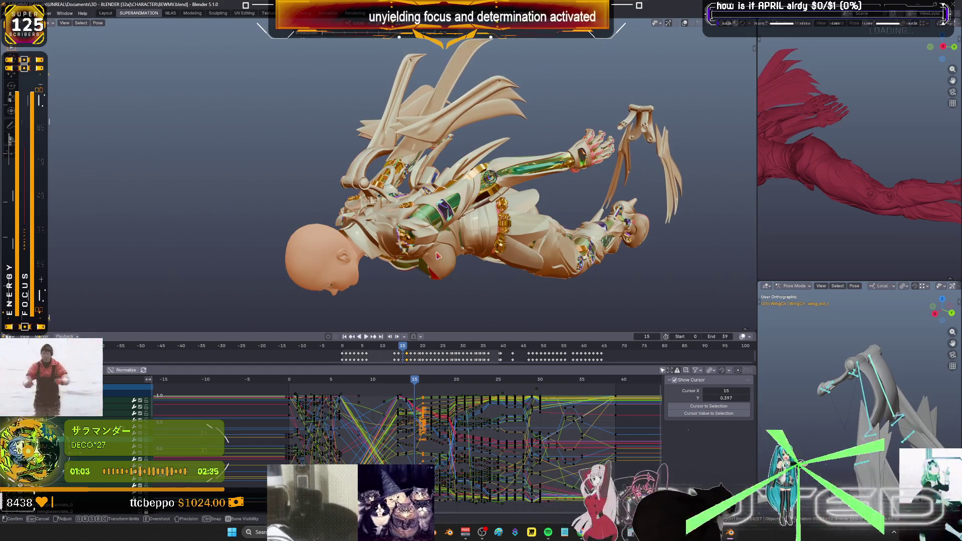
pyautogui.click(437, 256)
pyautogui.rightClick(438, 256)
pyautogui.click(441, 266)
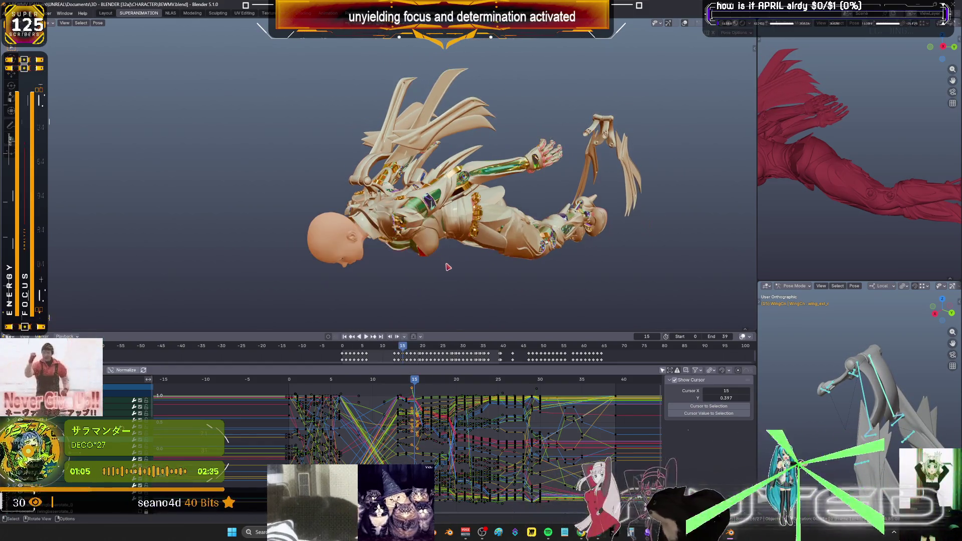
pyautogui.click(449, 308)
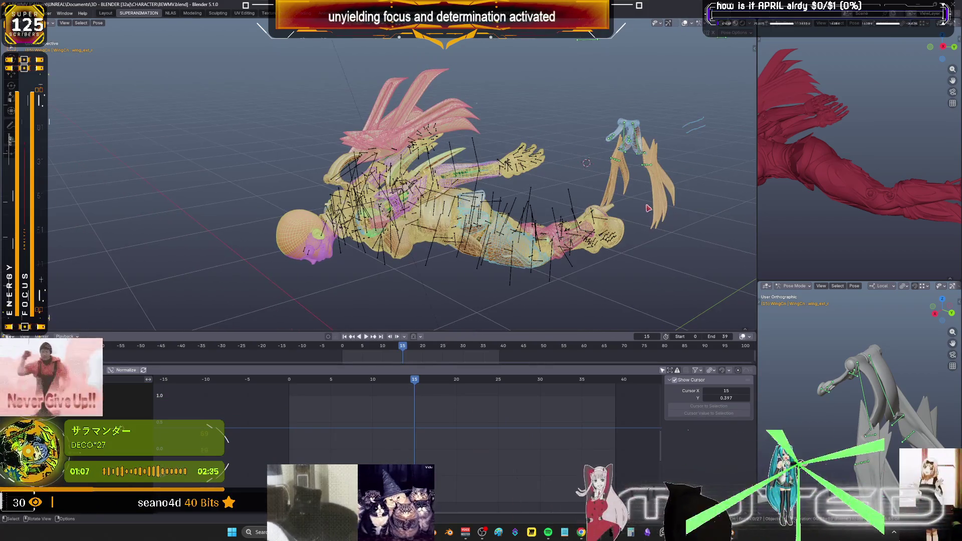
# Select all bones to show their keys, scrub past frames 21 and 7, and settle on frame 9.
pyautogui.press('a')
pyautogui.moveTo(462, 316); pyautogui.dragTo(456, 189, button='middle')
pyautogui.moveTo(415, 382)
pyautogui.mouseDown()
pyautogui.moveTo(507, 382)
pyautogui.moveTo(416, 379)
pyautogui.mouseUp()
pyautogui.moveTo(482, 401); pyautogui.dragTo(502, 390, button='middle')
pyautogui.moveTo(500, 379)
pyautogui.mouseDown()
pyautogui.moveTo(376, 383)
pyautogui.moveTo(423, 391)
pyautogui.mouseUp()
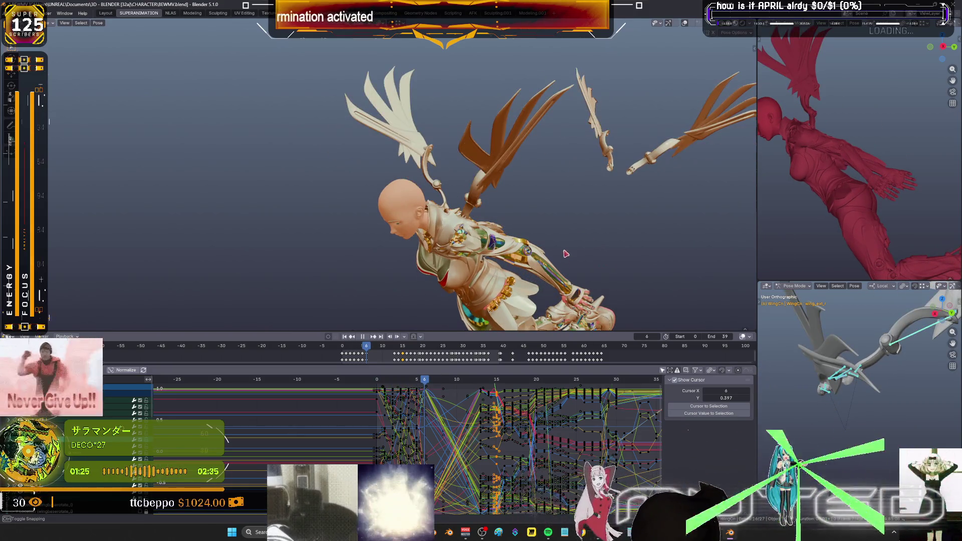
pyautogui.moveTo(554, 251)
pyautogui.mouseDown(button='middle')
pyautogui.moveTo(430, 208)
pyautogui.moveTo(442, 225)
pyautogui.moveTo(450, 213)
pyautogui.moveTo(527, 215)
pyautogui.moveTo(509, 189)
pyautogui.moveTo(481, 181)
pyautogui.moveTo(451, 136)
pyautogui.mouseUp(button='middle')
pyautogui.press('Up')
pyautogui.press('Left')
# Rotate the selected wing bones and bring back the bone and wire overlays.
pyautogui.moveTo(443, 91); pyautogui.dragTo(461, 140, button='middle')
pyautogui.press('r')
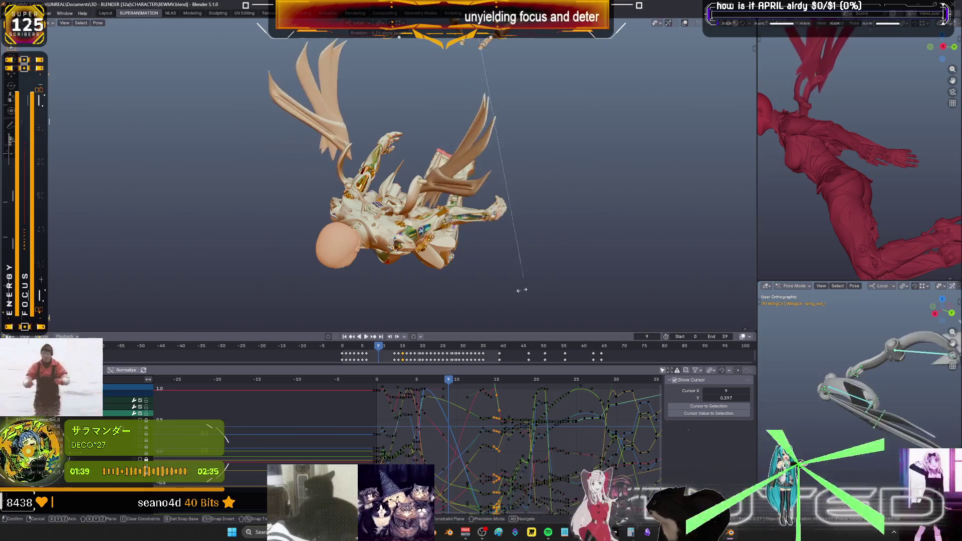
pyautogui.click(532, 172)
pyautogui.moveTo(531, 173)
pyautogui.mouseDown(button='middle')
pyautogui.moveTo(394, 165)
pyautogui.moveTo(401, 257)
pyautogui.mouseUp(button='middle')
pyautogui.hotkey('shift', 'alt', 'z')
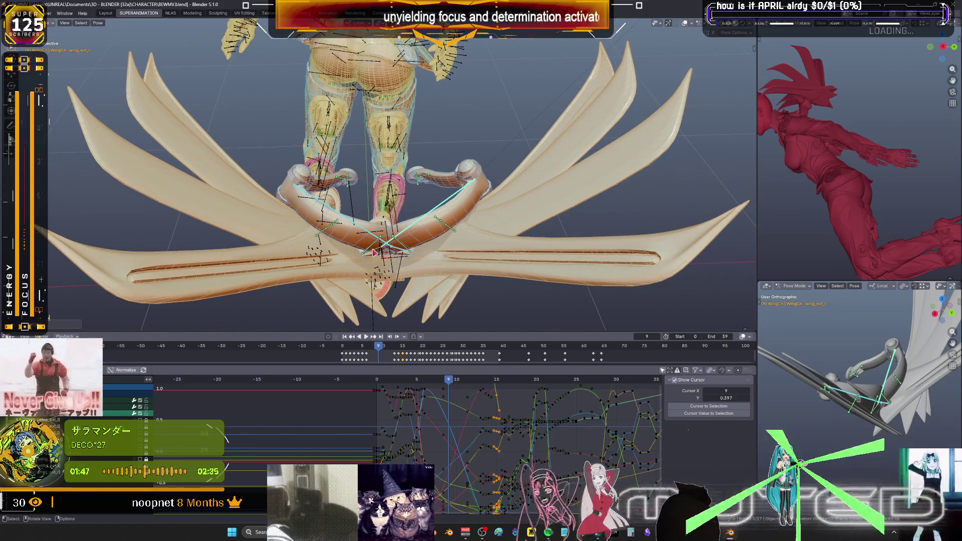
# Try rotating wing_ext2_l with trackball rotation, then cancel it.
pyautogui.click(376, 252)
pyautogui.press('r')
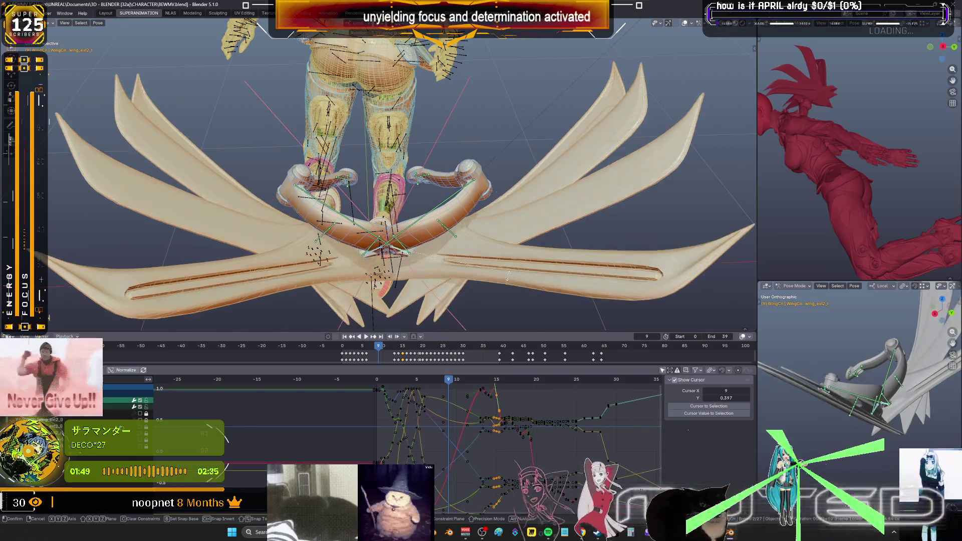
pyautogui.press('r')
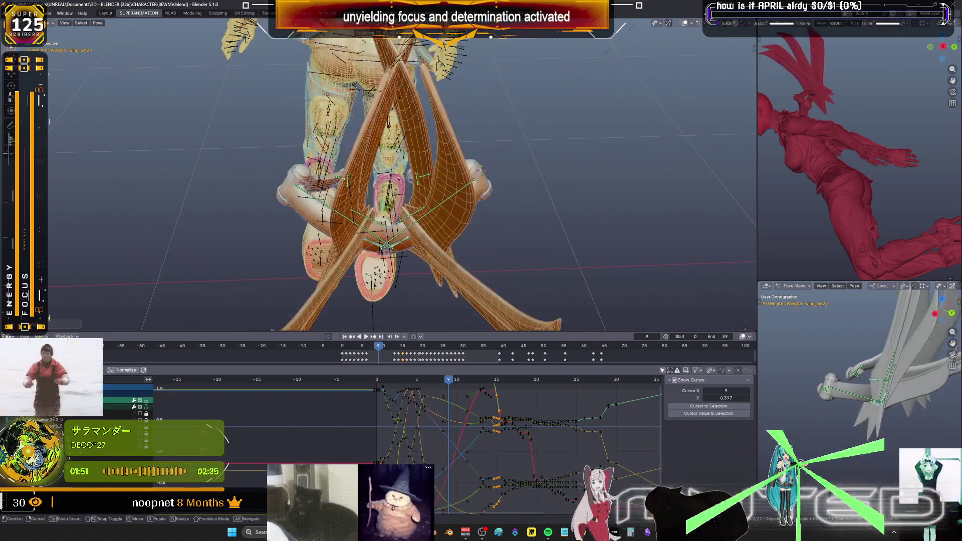
pyautogui.press('r')
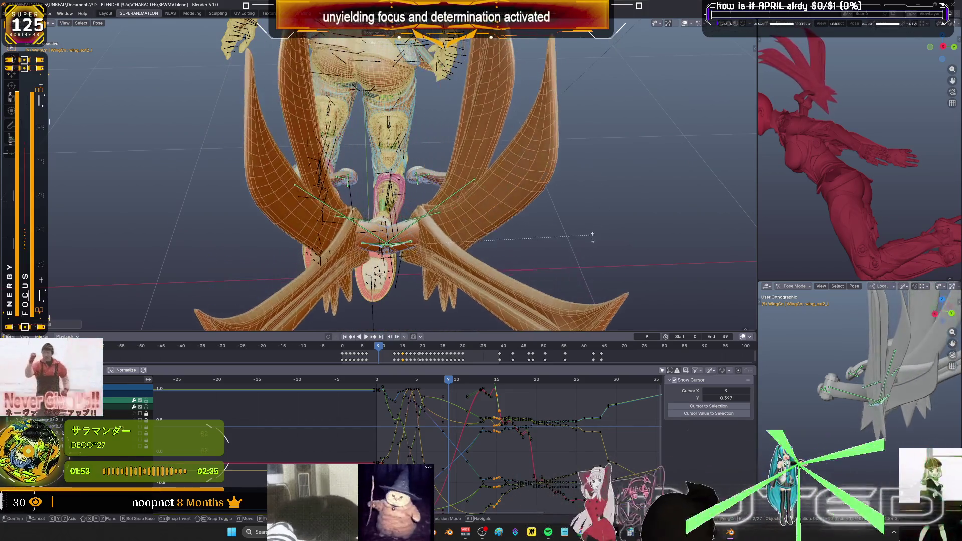
pyautogui.press('Escape')
# Rotate wingbaserotate_l to swing the wings upright, then box-select the wing bones.
pyautogui.click(448, 188)
pyautogui.press('r')
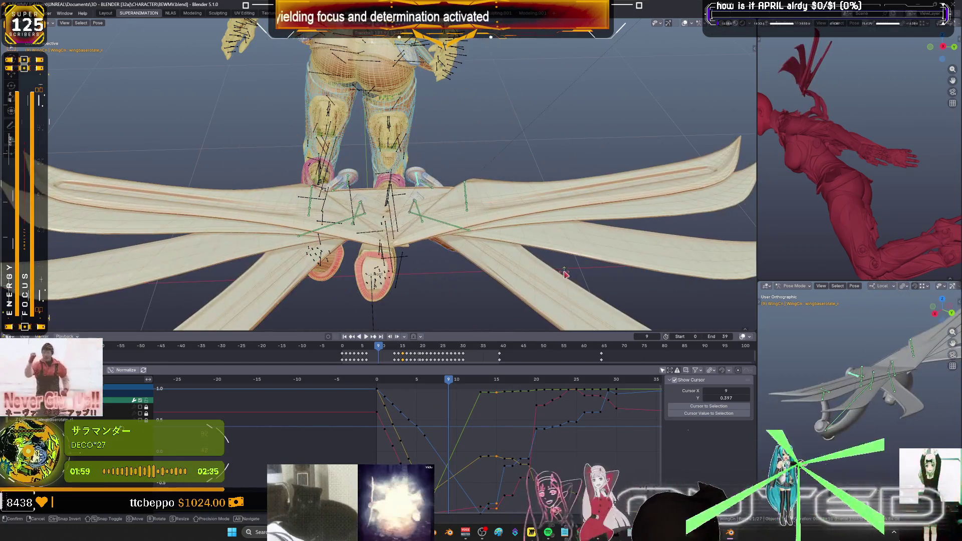
pyautogui.keyDown('alt'); pyautogui.moveTo(465, 219); pyautogui.dragTo(381, 206, button='middle'); pyautogui.keyUp('alt')
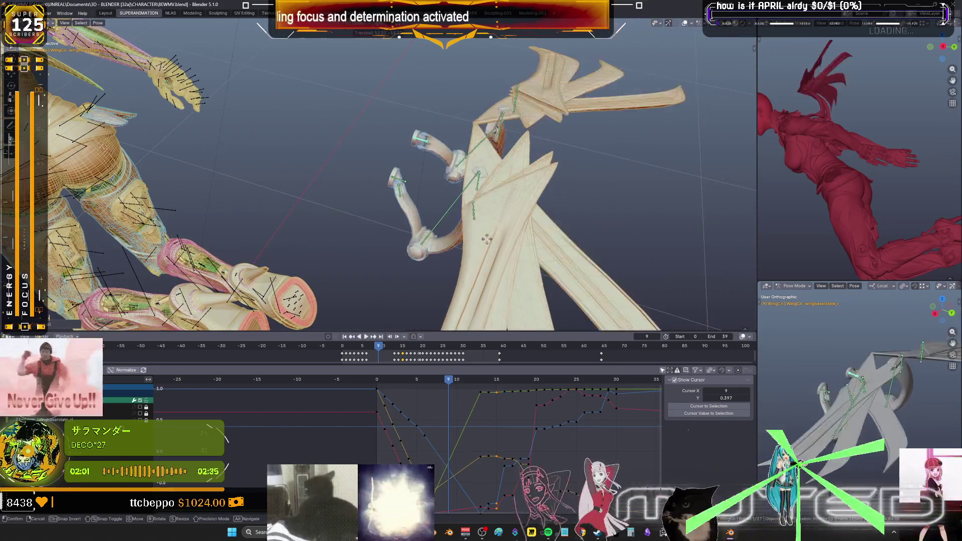
pyautogui.moveTo(472, 244)
pyautogui.keyDown('alt'); pyautogui.mouseDown(button='middle')
pyautogui.moveTo(522, 194)
pyautogui.moveTo(545, 195)
pyautogui.mouseUp(button='middle'); pyautogui.keyUp('alt')
pyautogui.click(547, 196)
pyautogui.moveTo(549, 198)
pyautogui.mouseDown()
pyautogui.moveTo(374, 84)
pyautogui.moveTo(357, 95)
pyautogui.mouseUp()
pyautogui.moveTo(357, 95)
pyautogui.mouseDown(button='middle')
pyautogui.moveTo(488, 151)
pyautogui.moveTo(544, 160)
pyautogui.moveTo(551, 186)
pyautogui.mouseUp(button='middle')
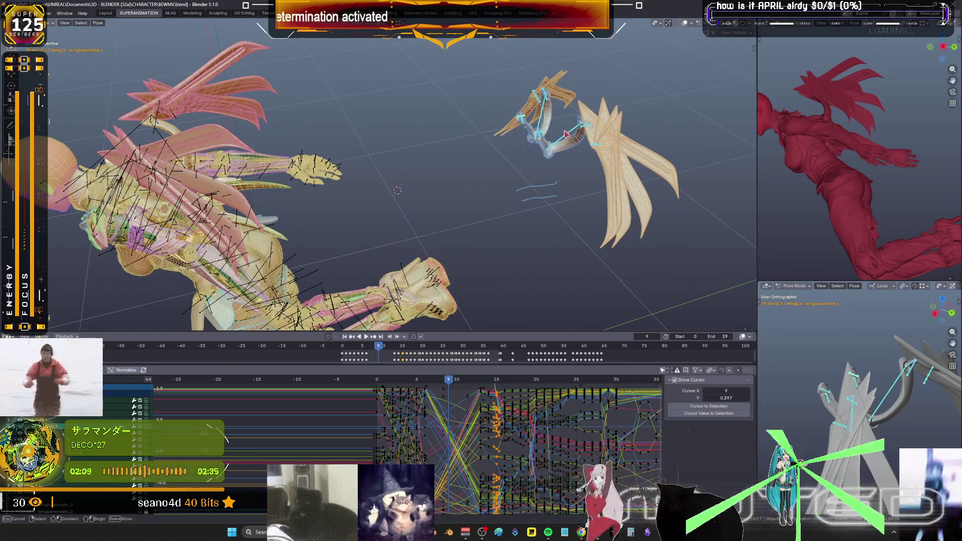
# Rotate a single wing bone about its local X axis.
pyautogui.click(539, 122)
pyautogui.press('r')
pyautogui.press('x')
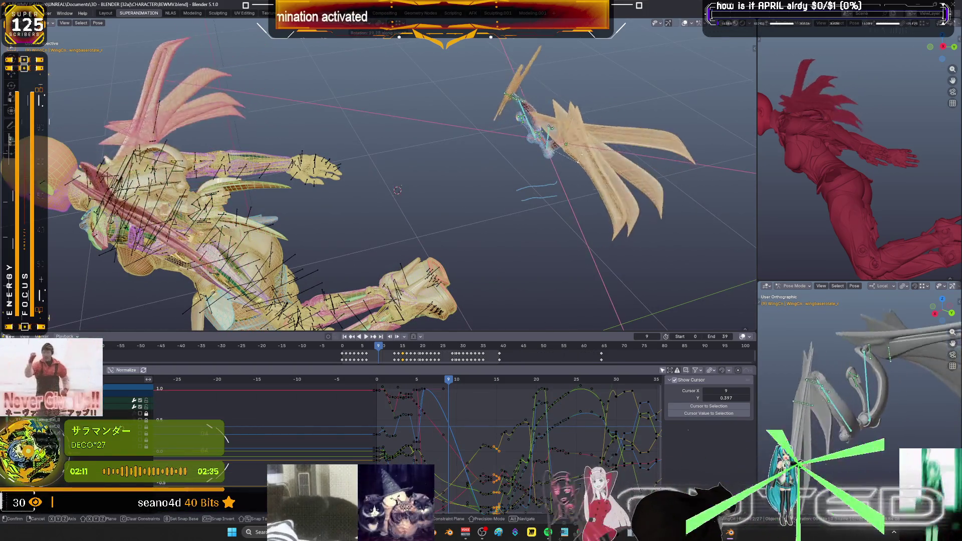
pyautogui.click(580, 188)
pyautogui.moveTo(577, 187)
pyautogui.mouseDown(button='middle')
pyautogui.moveTo(339, 153)
pyautogui.moveTo(451, 110)
pyautogui.moveTo(501, 71)
pyautogui.mouseUp(button='middle')
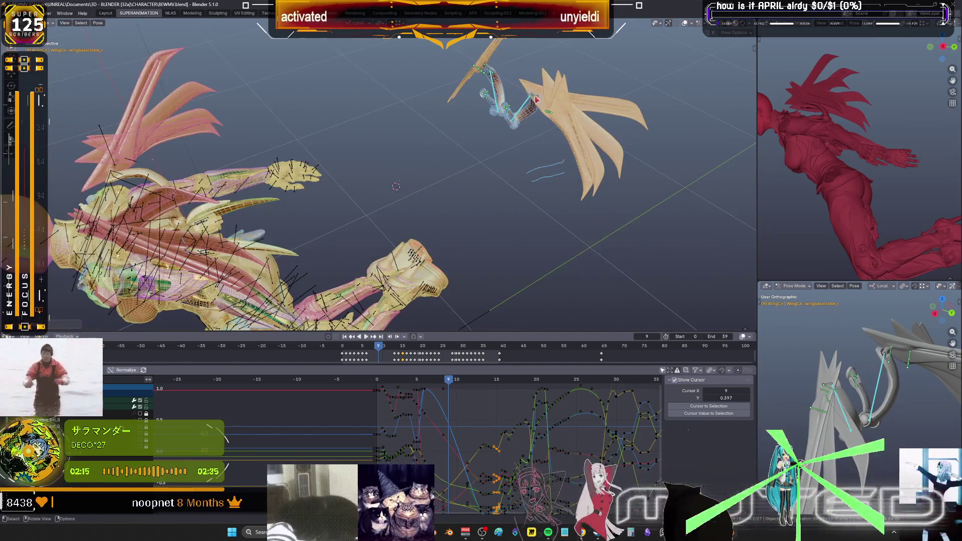
# Rotate wing_ext2_l freely, key the box-selected wing bones, and start a breakdown at frame 7.
pyautogui.click(502, 69)
pyautogui.press('r')
pyautogui.press('r')
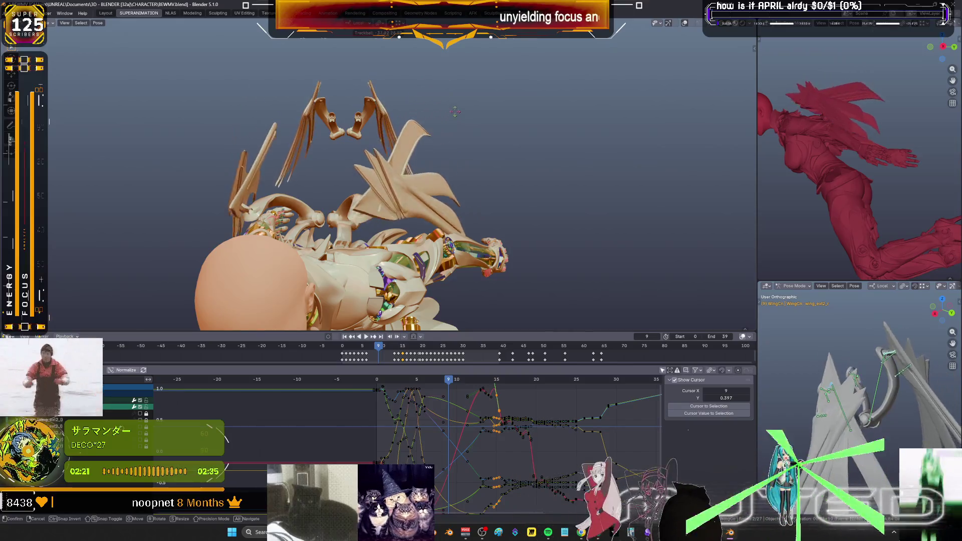
pyautogui.click(449, 112)
pyautogui.moveTo(445, 138)
pyautogui.mouseDown(button='middle')
pyautogui.moveTo(474, 146)
pyautogui.moveTo(476, 157)
pyautogui.moveTo(690, 204)
pyautogui.mouseUp(button='middle')
pyautogui.moveTo(694, 198); pyautogui.dragTo(537, 81)
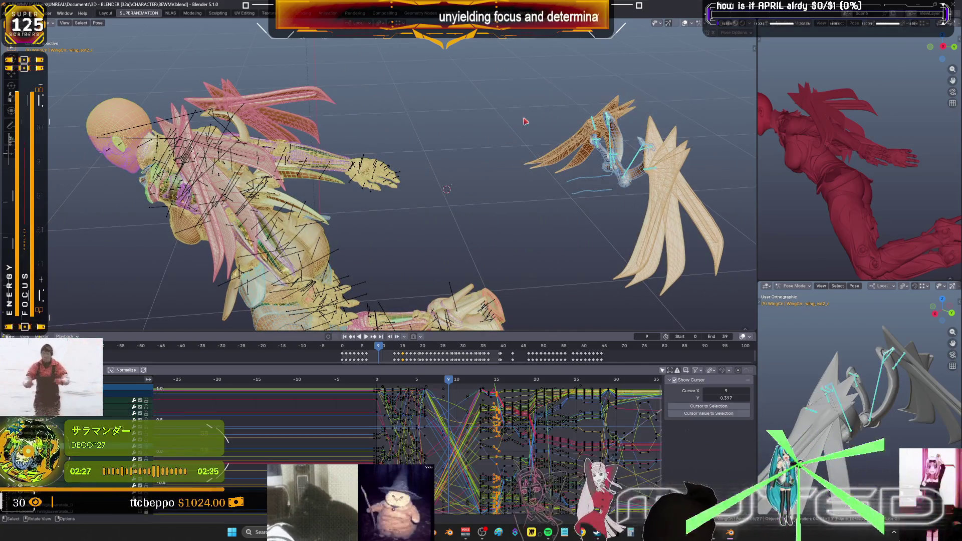
pyautogui.press('k')
pyautogui.moveTo(476, 381); pyautogui.dragTo(432, 383)
pyautogui.hotkey('shift', 'e')
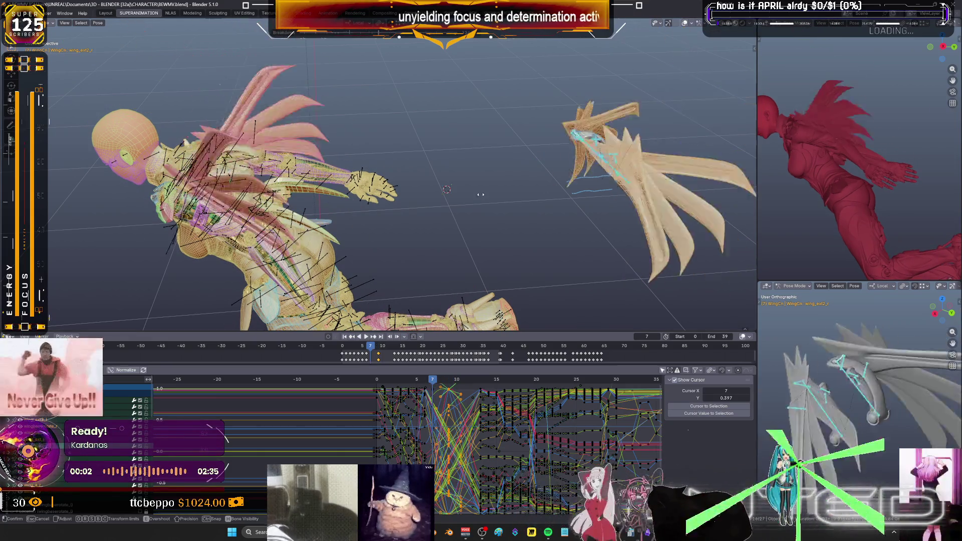
# At frame 6, blend the wing pose between its neighbouring keys and key the rotation.
pyautogui.rightClick(406, 198)
pyautogui.moveTo(426, 381); pyautogui.dragTo(425, 383)
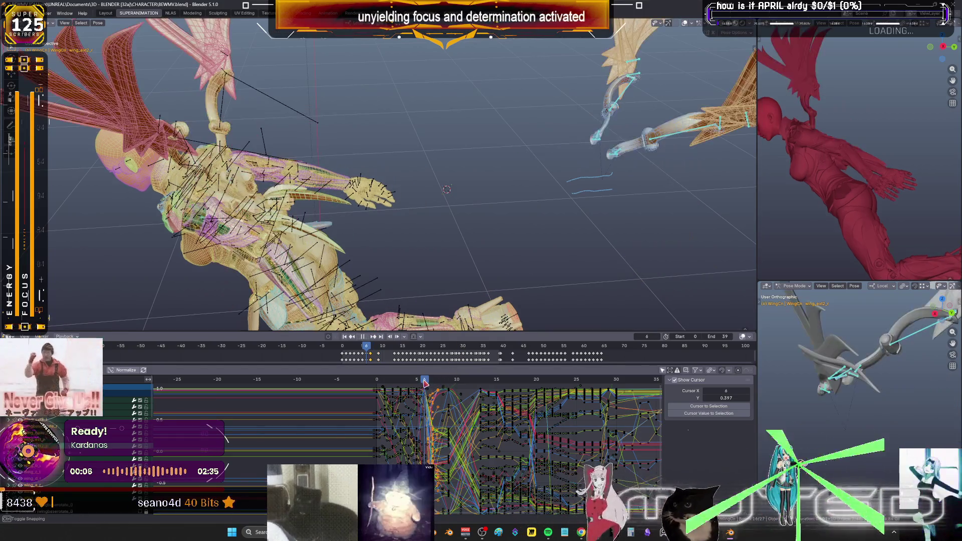
pyautogui.moveTo(412, 211); pyautogui.dragTo(481, 215, button='middle')
pyautogui.hotkey('shift', 'e')
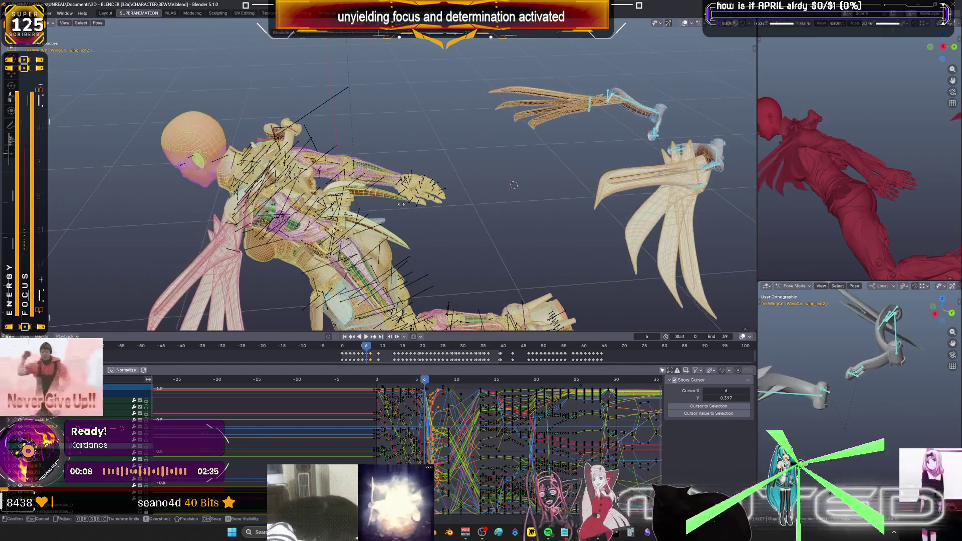
pyautogui.click(423, 213)
pyautogui.press('k')
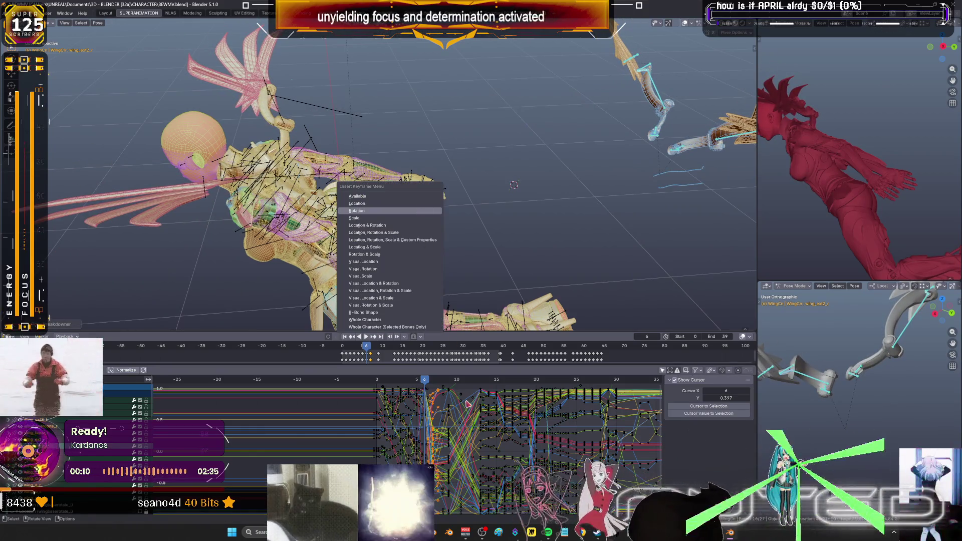
pyautogui.click(423, 211)
# At frame 5, blend the wing pose again and key the wing rotation.
pyautogui.moveTo(425, 382); pyautogui.dragTo(417, 382)
pyautogui.hotkey('shift', 'e')
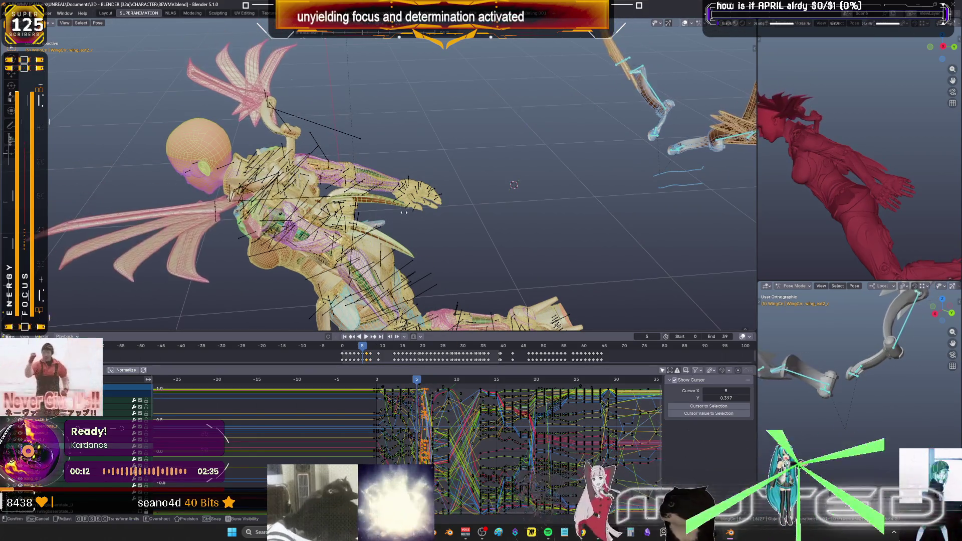
pyautogui.click(416, 213)
pyautogui.press('k')
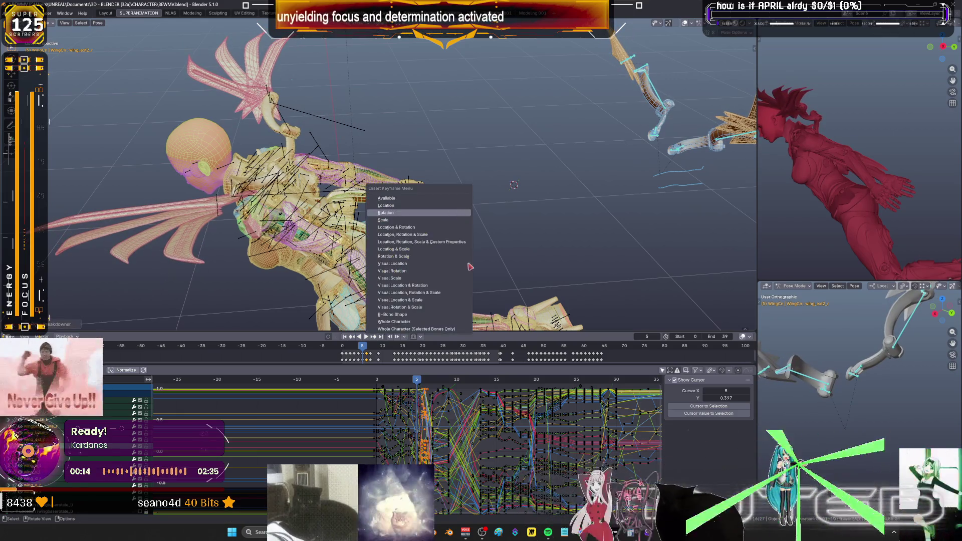
pyautogui.click(423, 213)
# Play back the flap to review it, then cancel a trial blend at frame 12.
pyautogui.press('space')
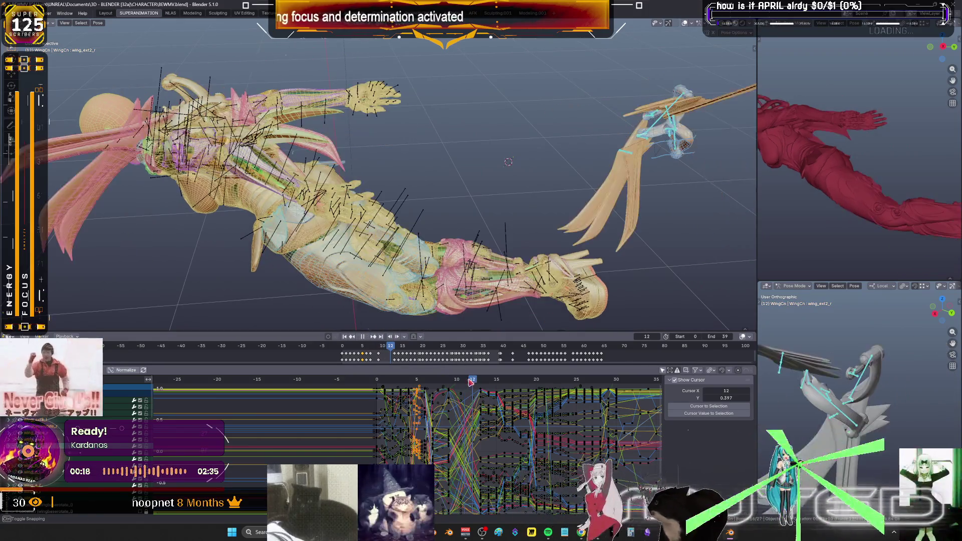
pyautogui.press('space')
pyautogui.hotkey('shift', 'e')
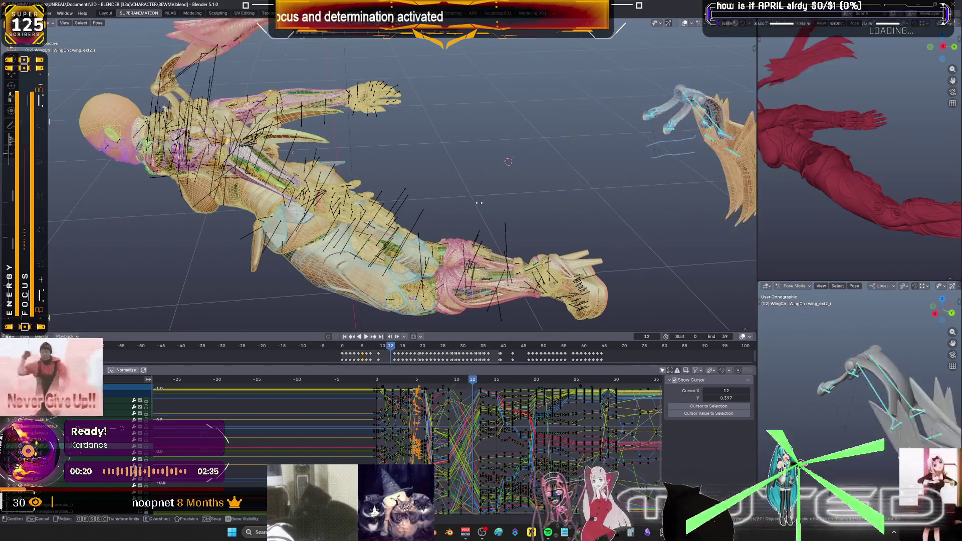
pyautogui.rightClick(492, 207)
# Scrub the timeline playhead to frame 6 to inspect the blended wing pose.
pyautogui.moveTo(477, 384)
pyautogui.mouseDown()
pyautogui.moveTo(508, 386)
pyautogui.moveTo(375, 369)
pyautogui.moveTo(435, 376)
pyautogui.moveTo(426, 372)
pyautogui.mouseUp()
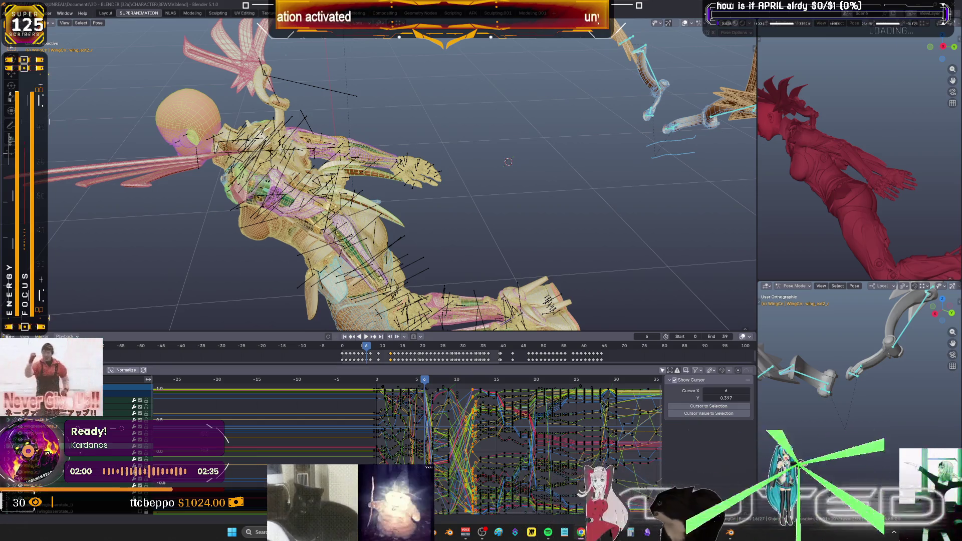
# Orbit around the character, fit all keys in the curve view, scrub to frame 2, and maximize the Graph Editor.
pyautogui.moveTo(502, 277); pyautogui.dragTo(357, 182, button='middle')
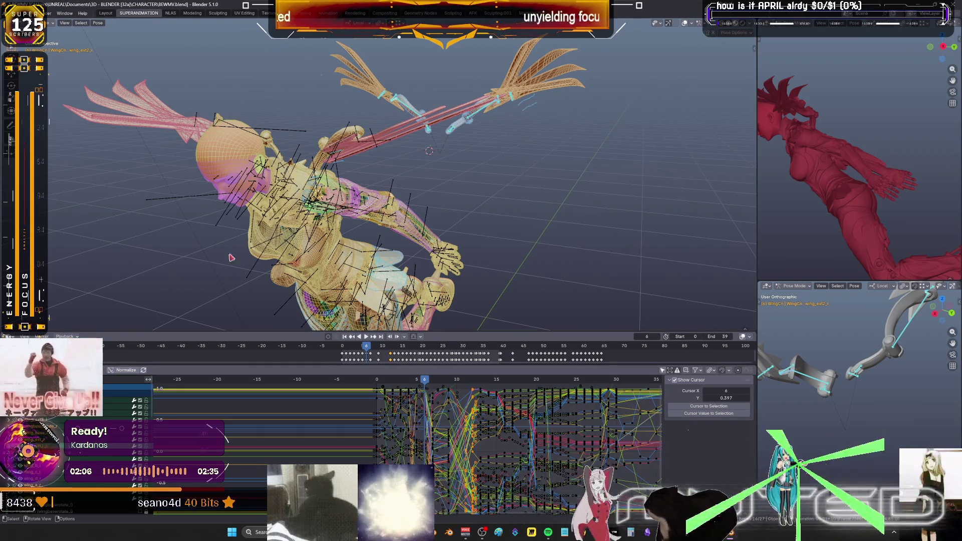
pyautogui.keyDown('ctrl'); pyautogui.moveTo(539, 444); pyautogui.dragTo(521, 443, button='middle'); pyautogui.keyUp('ctrl')
pyautogui.press('Home')
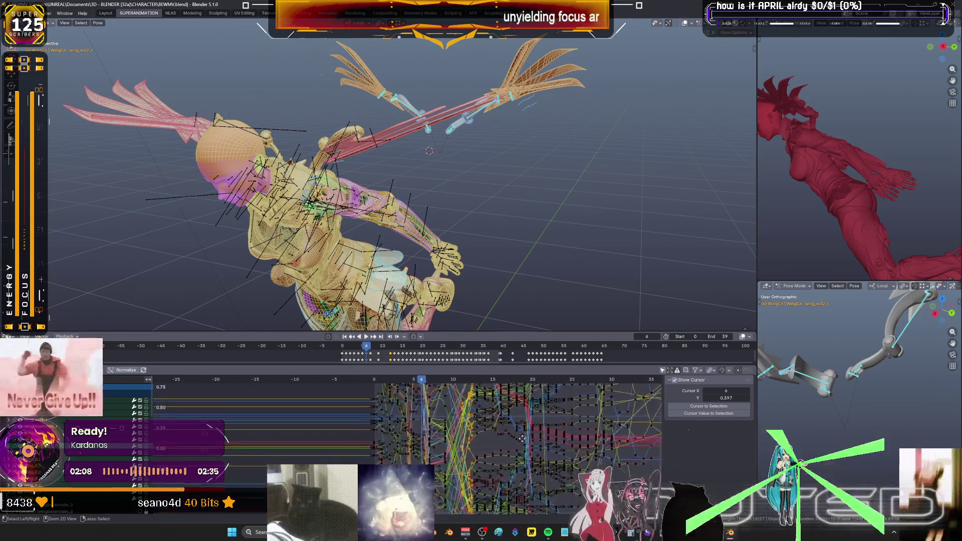
pyautogui.click(430, 382)
pyautogui.moveTo(430, 382)
pyautogui.mouseDown()
pyautogui.moveTo(356, 386)
pyautogui.moveTo(457, 394)
pyautogui.moveTo(578, 427)
pyautogui.moveTo(659, 435)
pyautogui.mouseUp()
pyautogui.hotkey('ctrl', 'space')
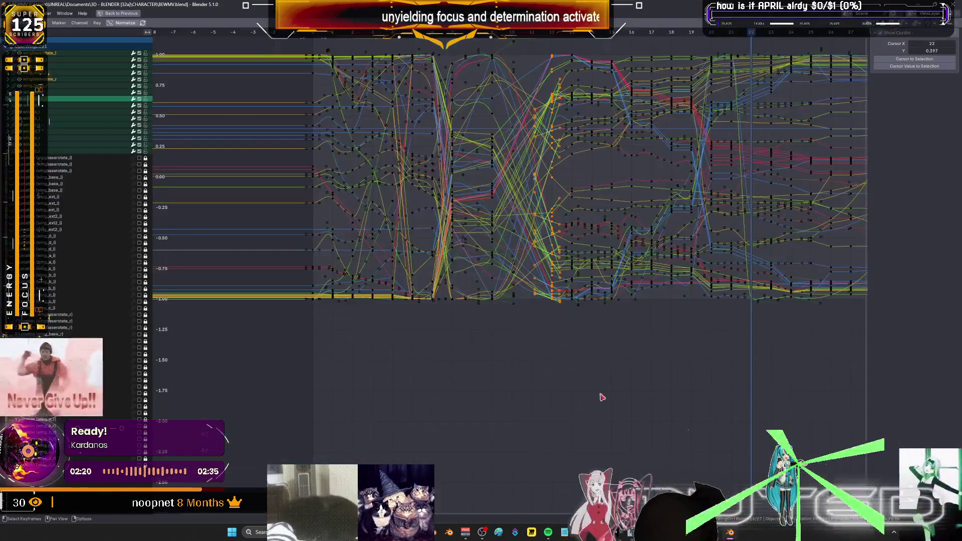
# Set all the wing keys to Linear interpolation so the curves become straight segments.
pyautogui.press('Home')
pyautogui.press('t')
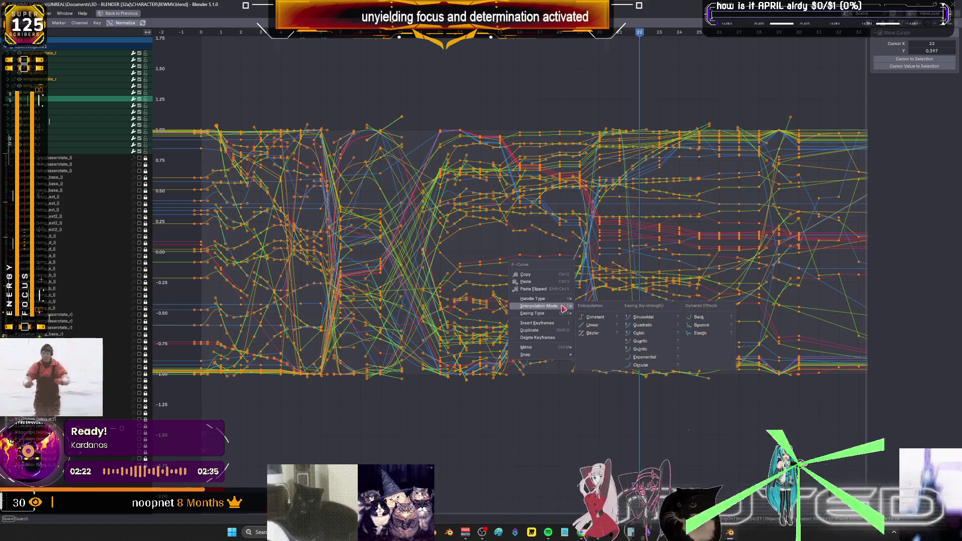
pyautogui.click(604, 326)
# Return to the full animation layout at frame 26 and frame the character.
pyautogui.hotkey('ctrl', 'space')
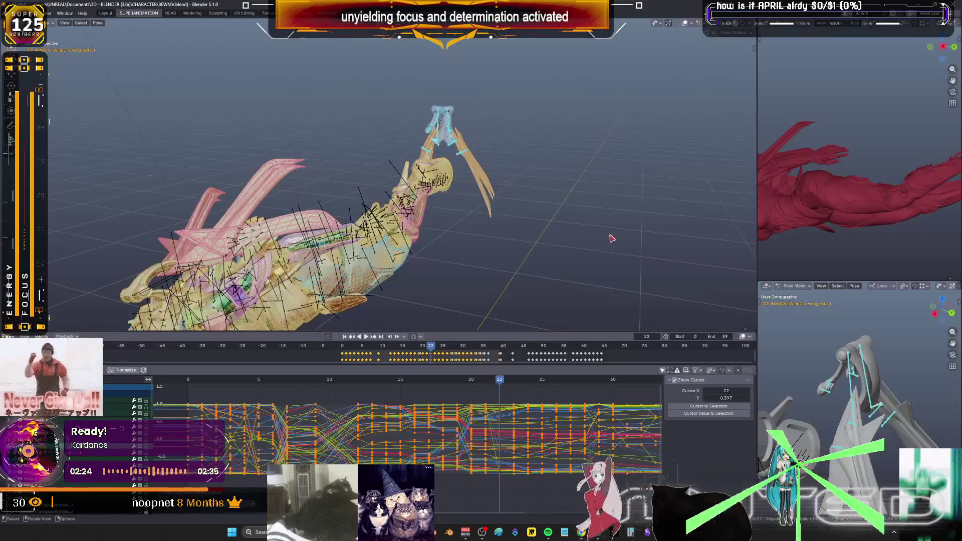
pyautogui.moveTo(506, 391)
pyautogui.mouseDown()
pyautogui.moveTo(565, 390)
pyautogui.moveTo(557, 390)
pyautogui.mouseUp()
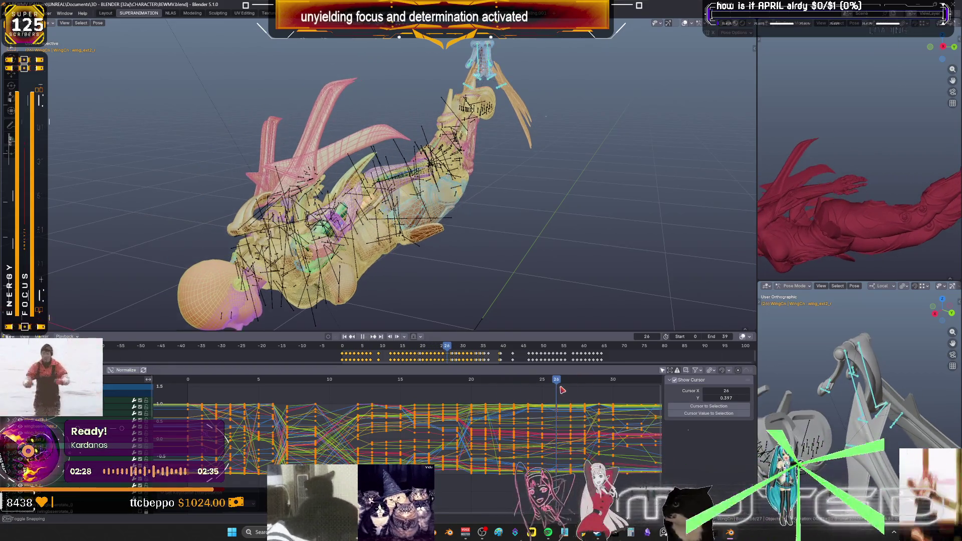
pyautogui.moveTo(426, 235); pyautogui.dragTo(443, 247, button='middle')
pyautogui.press('Home')
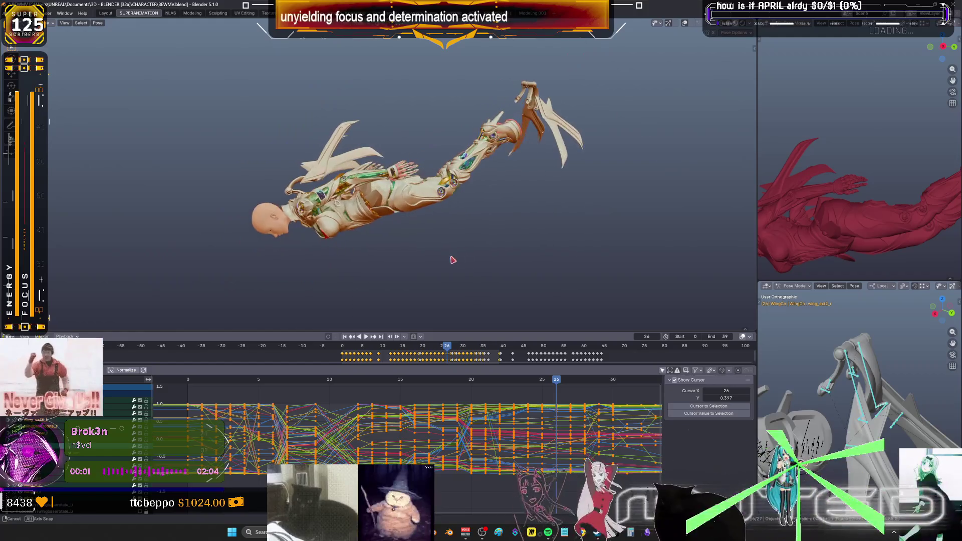
# Review playback, then delete the wing keys between frames 10 and 15.
pyautogui.press('Home')
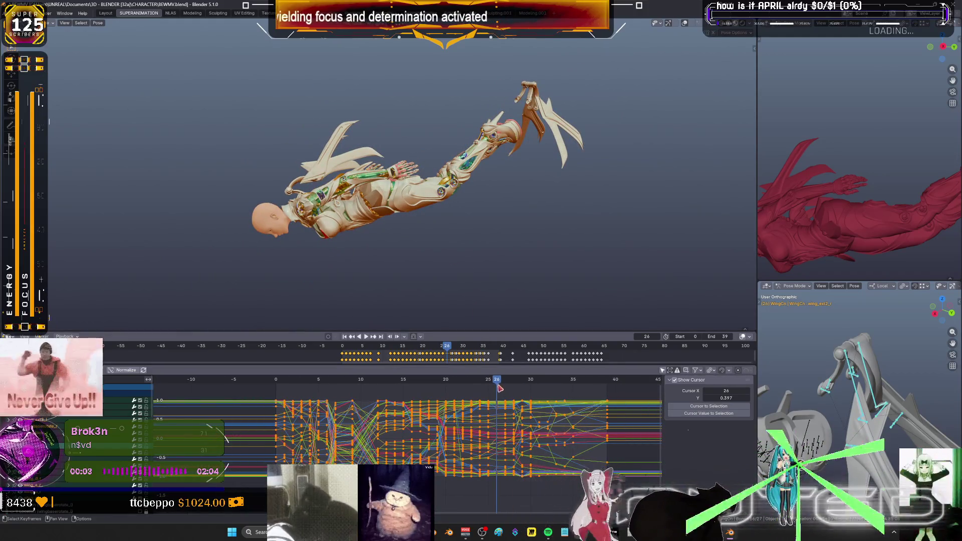
pyautogui.press('space')
pyautogui.moveTo(309, 391); pyautogui.dragTo(409, 409)
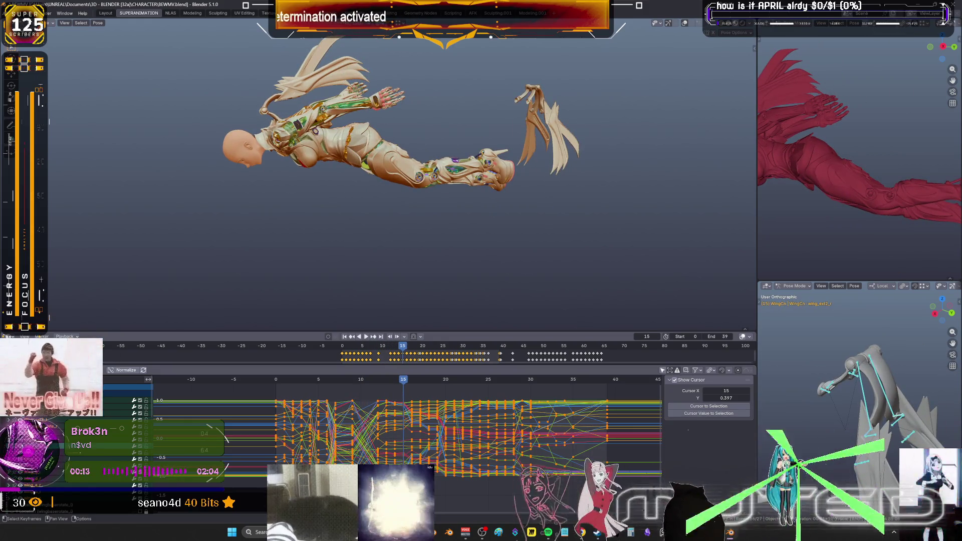
pyautogui.hotkey('alt', 'a')
pyautogui.moveTo(375, 394); pyautogui.dragTo(399, 458)
pyautogui.press('Delete')
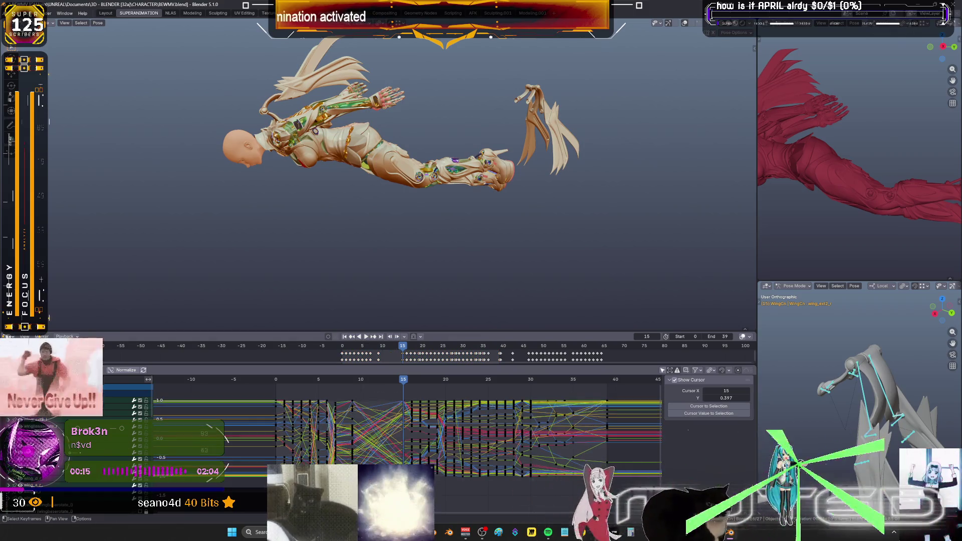
# Slide the frame-5 key column in time to about frame 15, then select the later keys full-screen.
pyautogui.keyDown('alt'); pyautogui.click(352, 424); pyautogui.keyUp('alt')
pyautogui.press('g')
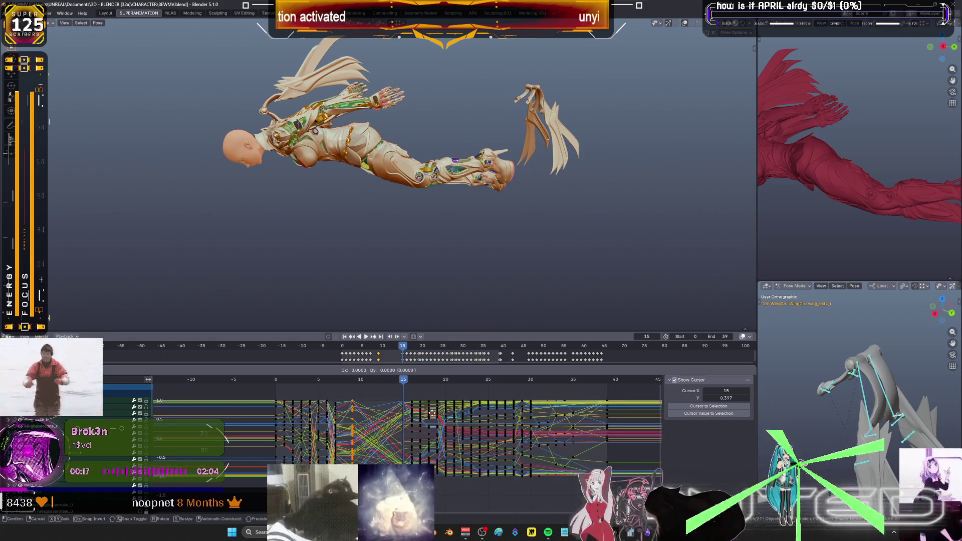
pyautogui.press('x')
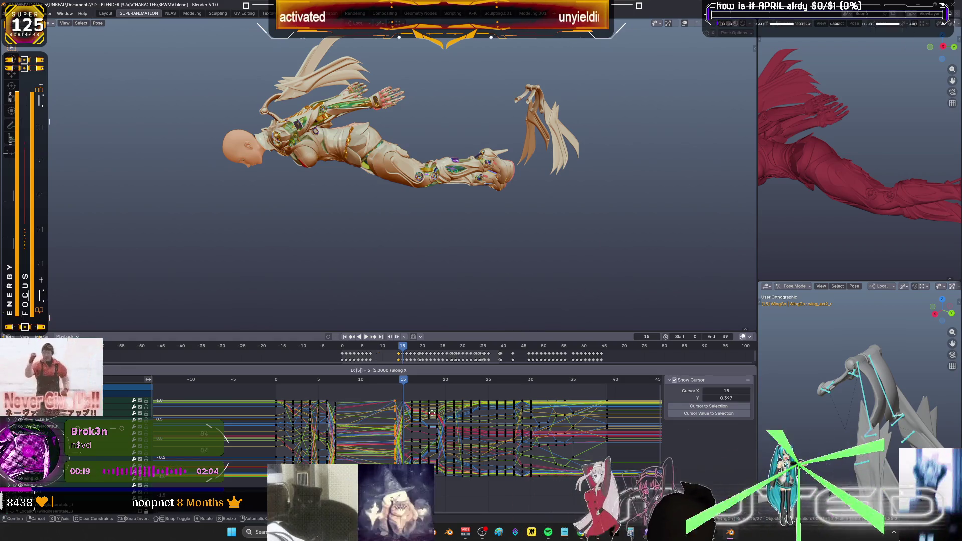
pyautogui.click(432, 413)
pyautogui.moveTo(404, 381); pyautogui.dragTo(433, 390)
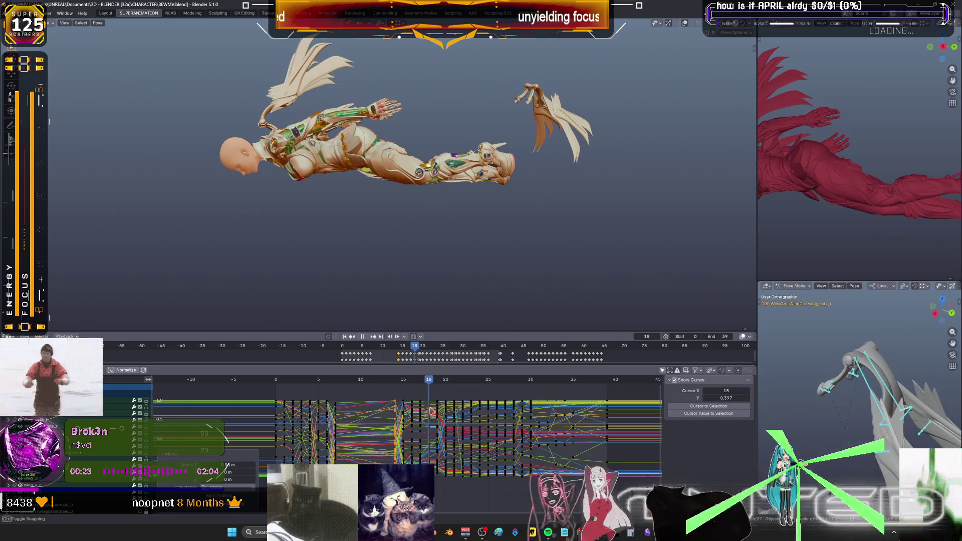
pyautogui.hotkey('ctrl', 'space')
pyautogui.moveTo(541, 111)
pyautogui.mouseDown()
pyautogui.moveTo(503, 417)
pyautogui.moveTo(509, 401)
pyautogui.mouseUp()
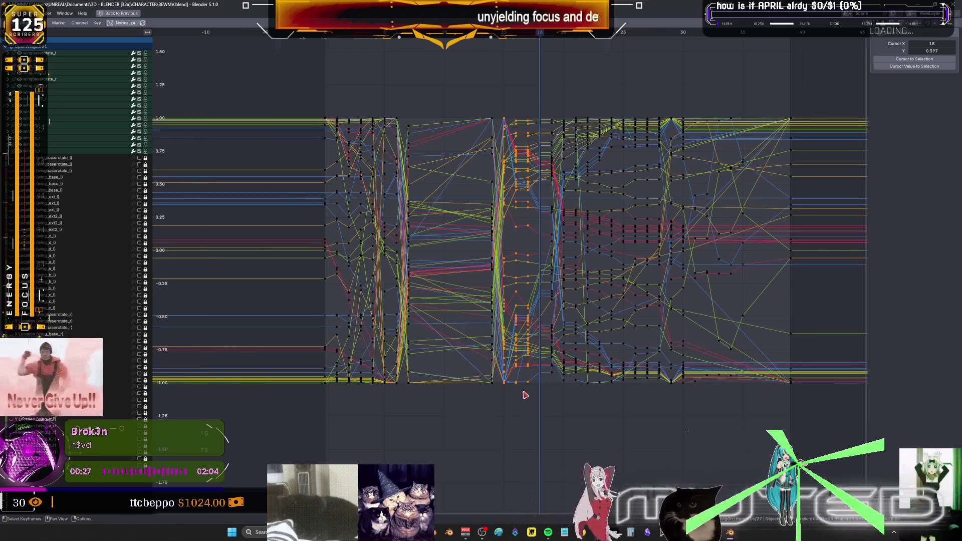
# Delete the selected later keys and replay the flap from frame 5.
pyautogui.press('Delete')
pyautogui.hotkey('ctrl', 'space')
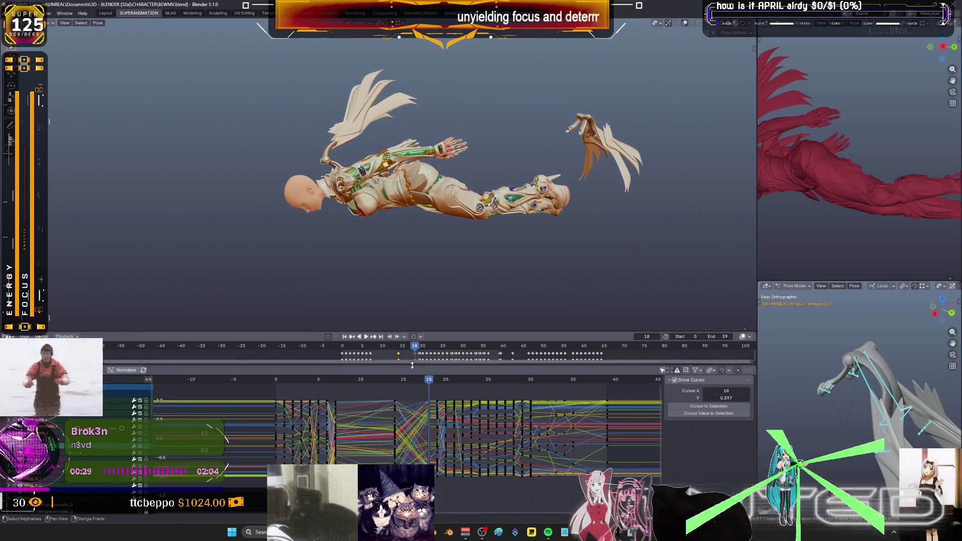
pyautogui.press('space')
pyautogui.moveTo(399, 390)
pyautogui.mouseDown()
pyautogui.moveTo(317, 391)
pyautogui.moveTo(329, 390)
pyautogui.mouseUp()
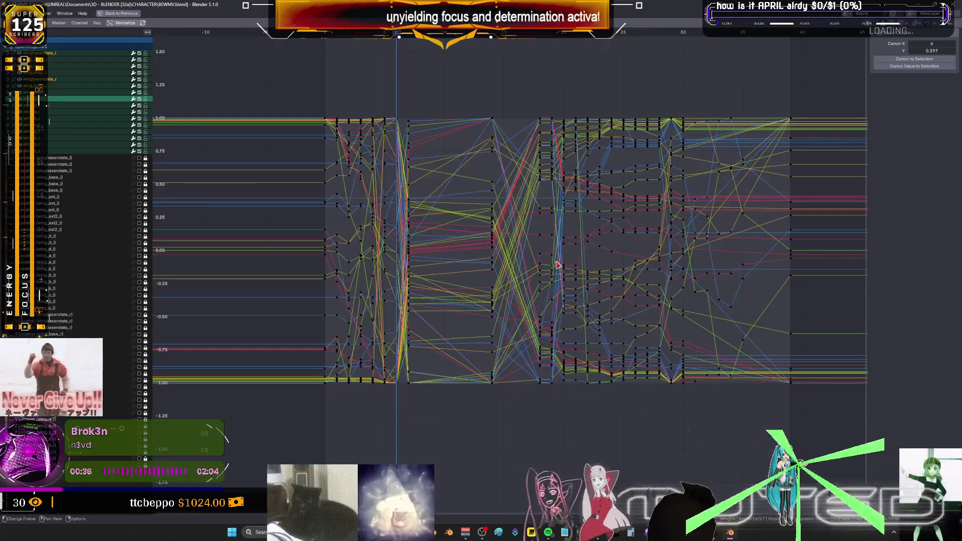
# In the maximized Graph Editor, shift one key column four frames later.
pyautogui.hotkey('ctrl', 'space')
pyautogui.moveTo(412, 424); pyautogui.dragTo(404, 86)
pyautogui.press('g')
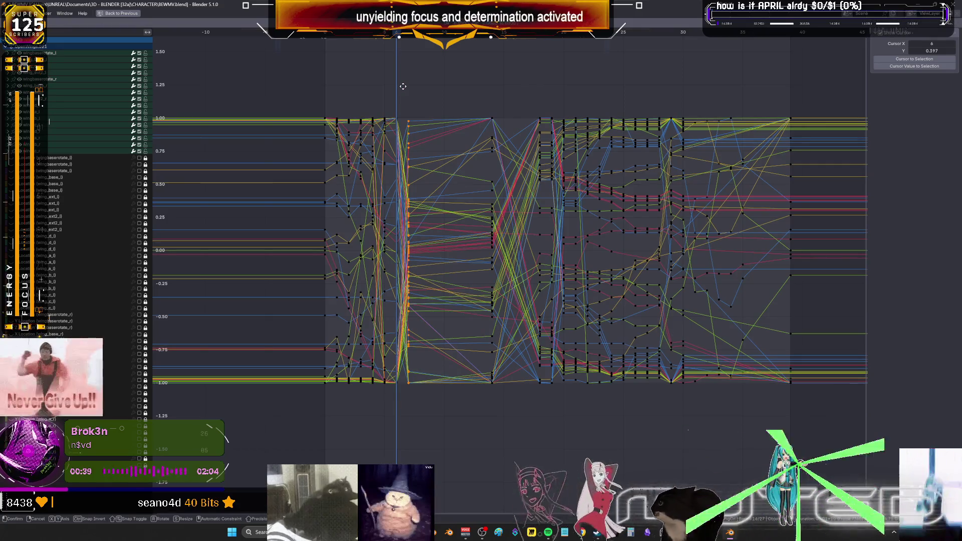
pyautogui.press('4')
pyautogui.press('Return')
# Shift another key column one frame later.
pyautogui.moveTo(509, 410); pyautogui.dragTo(495, 74)
pyautogui.press('g')
pyautogui.press('1')
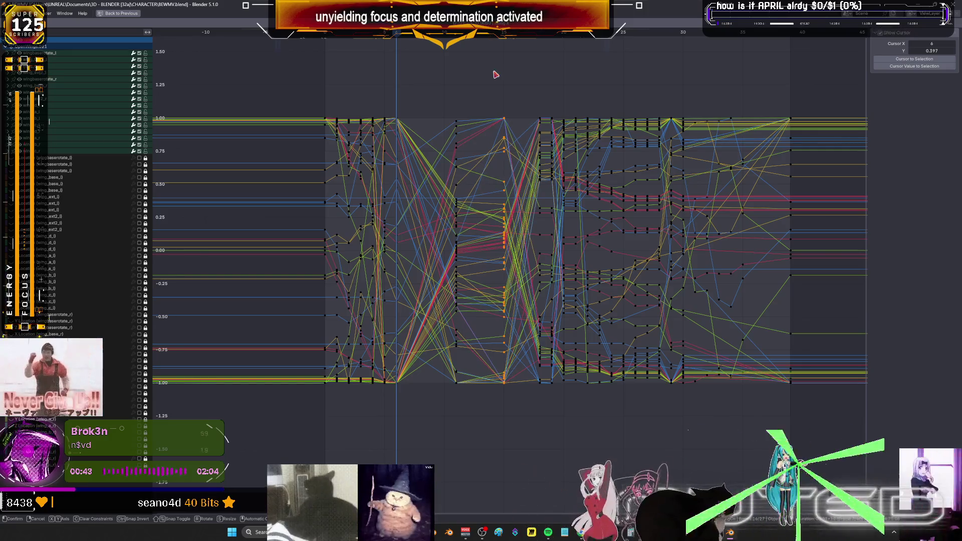
pyautogui.press('Return')
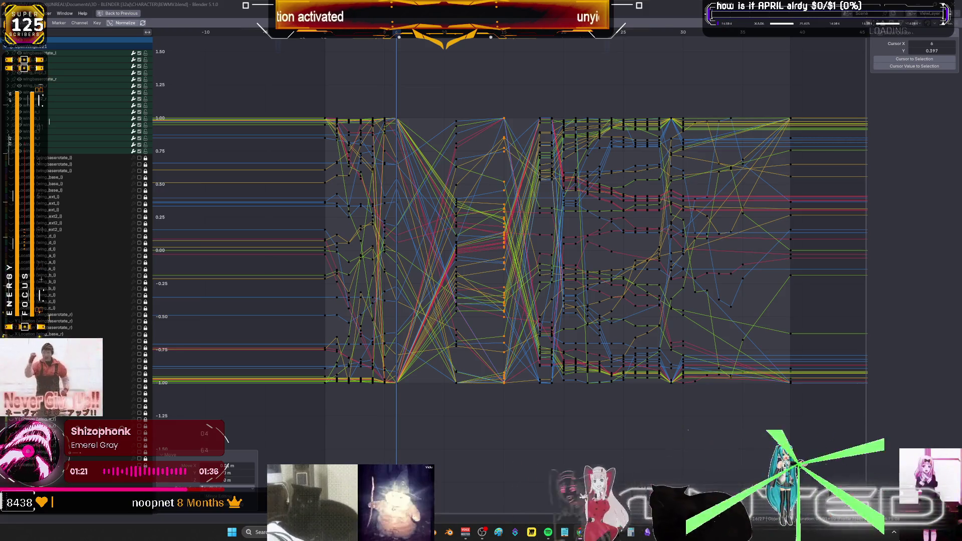
# Pan the curve view, check the pose at frame 11, then maximize the graph with frame 25 current.
pyautogui.moveTo(548, 298)
pyautogui.mouseDown(button='middle')
pyautogui.moveTo(535, 362)
pyautogui.moveTo(533, 343)
pyautogui.moveTo(541, 360)
pyautogui.moveTo(544, 329)
pyautogui.moveTo(552, 343)
pyautogui.moveTo(490, 338)
pyautogui.mouseUp(button='middle')
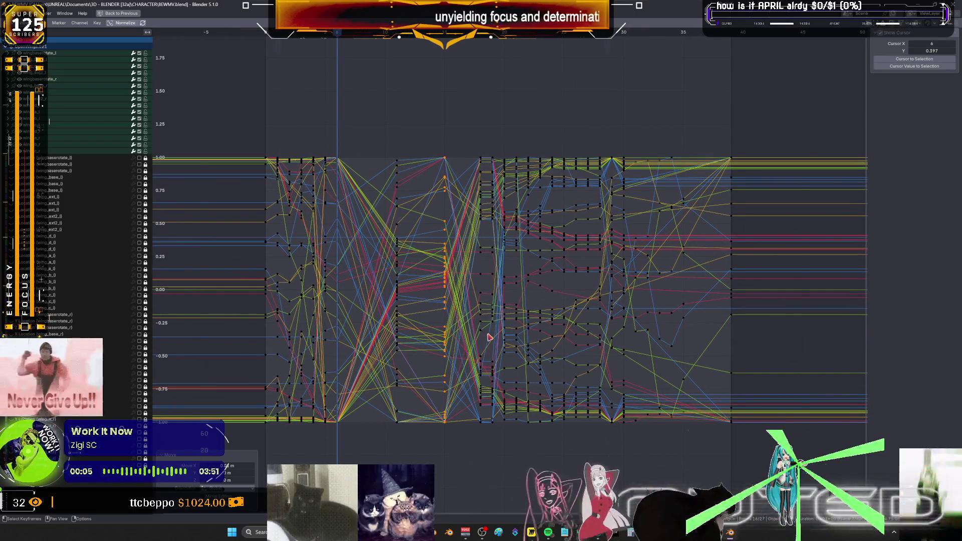
pyautogui.moveTo(490, 321)
pyautogui.mouseDown(button='middle')
pyautogui.moveTo(585, 320)
pyautogui.moveTo(517, 317)
pyautogui.moveTo(567, 314)
pyautogui.mouseUp(button='middle')
pyautogui.hotkey('ctrl', 'space')
pyautogui.moveTo(356, 382)
pyautogui.mouseDown()
pyautogui.moveTo(431, 403)
pyautogui.moveTo(612, 428)
pyautogui.moveTo(519, 448)
pyautogui.mouseUp()
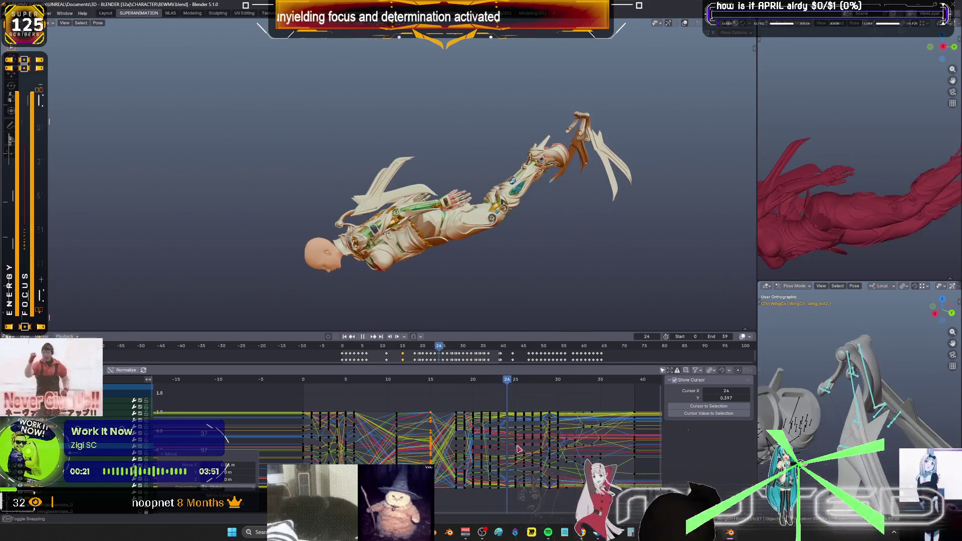
pyautogui.hotkey('ctrl', 'space')
pyautogui.click(662, 305)
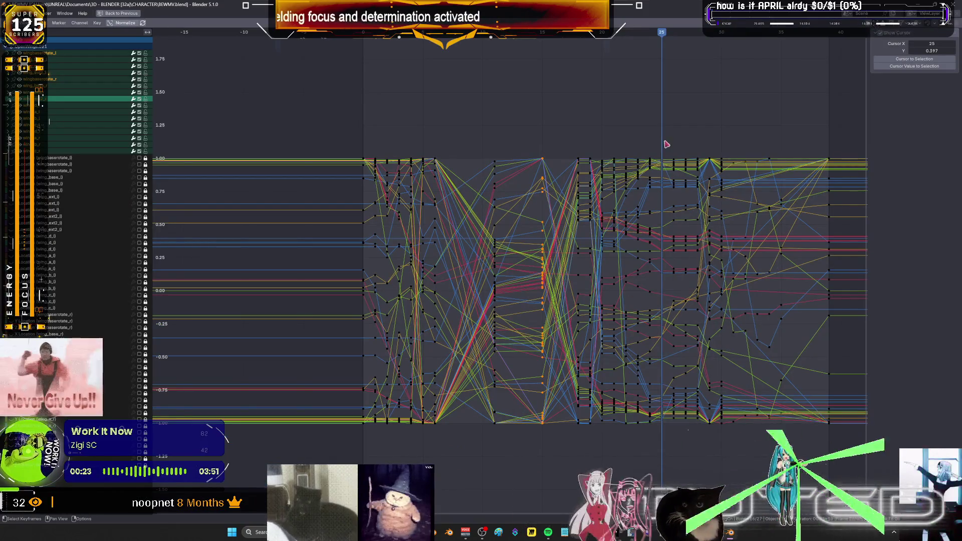
# Box-select the wing keyframes around frame 25, then check the pose at frame 23 in the full layout.
pyautogui.moveTo(687, 141); pyautogui.dragTo(651, 460)
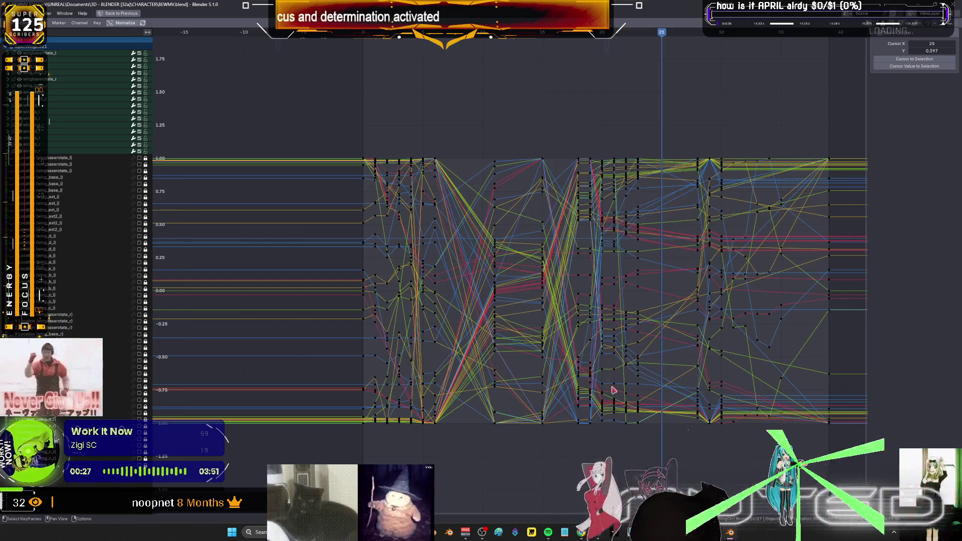
pyautogui.moveTo(636, 148); pyautogui.dragTo(611, 437)
pyautogui.moveTo(696, 241); pyautogui.dragTo(724, 146)
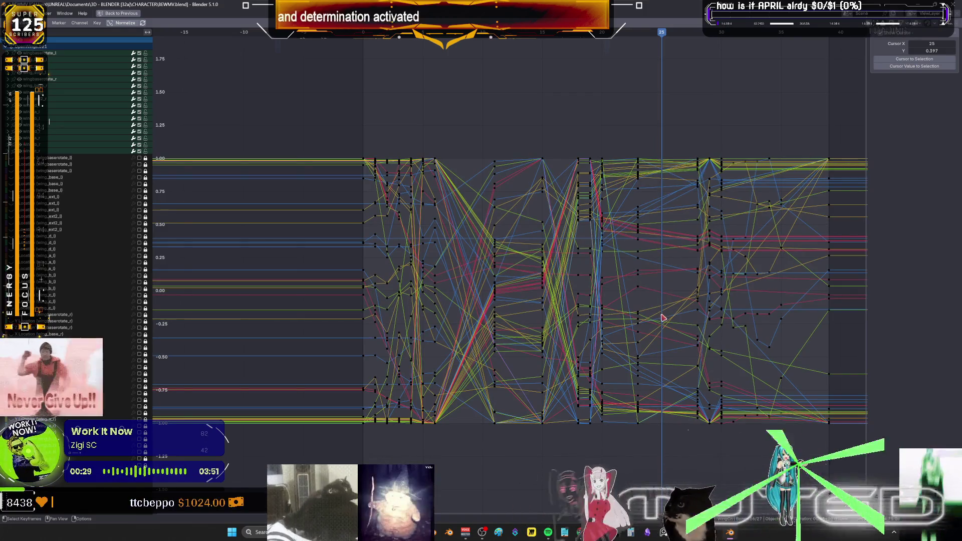
pyautogui.hotkey('ctrl', 'space')
pyautogui.moveTo(520, 382)
pyautogui.mouseDown()
pyautogui.moveTo(479, 401)
pyautogui.moveTo(579, 408)
pyautogui.moveTo(529, 412)
pyautogui.moveTo(565, 418)
pyautogui.mouseUp()
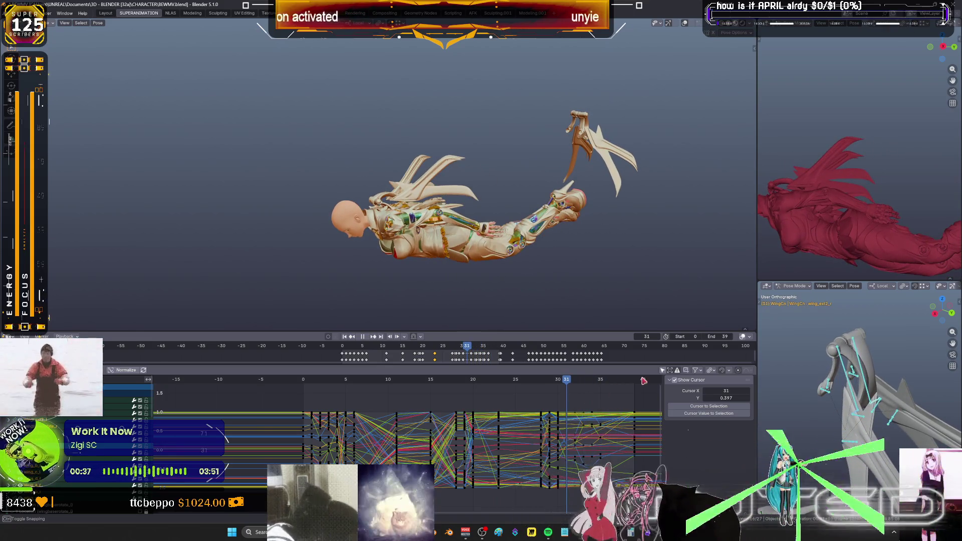
# Select the wing keyframes from frame 31 to 39 and preview the pose at frame 29.
pyautogui.hotkey('ctrl', 'space')
pyautogui.press('Home')
pyautogui.moveTo(598, 125)
pyautogui.mouseDown()
pyautogui.moveTo(643, 451)
pyautogui.moveTo(667, 450)
pyautogui.mouseUp()
pyautogui.hotkey('ctrl', 'space')
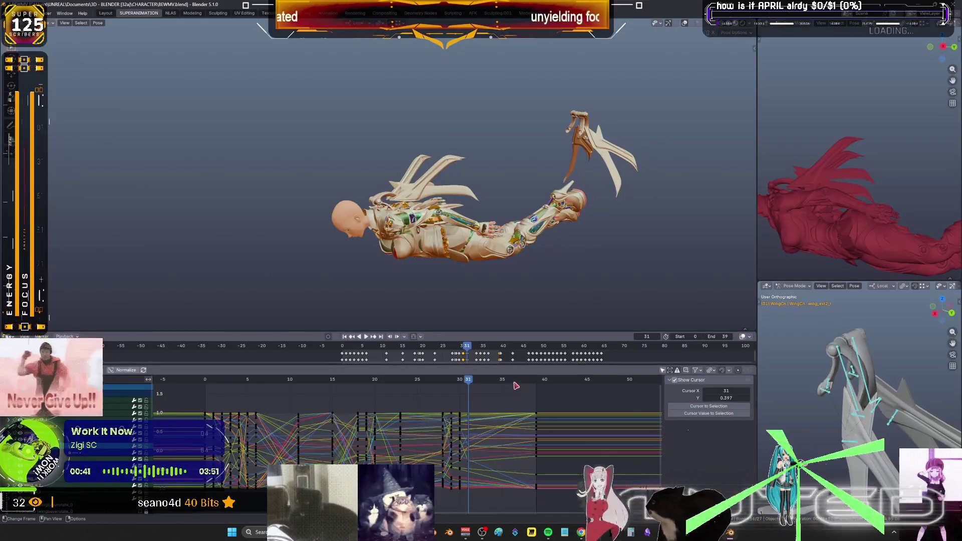
pyautogui.moveTo(471, 384)
pyautogui.mouseDown()
pyautogui.moveTo(544, 394)
pyautogui.moveTo(401, 400)
pyautogui.moveTo(451, 401)
pyautogui.mouseUp()
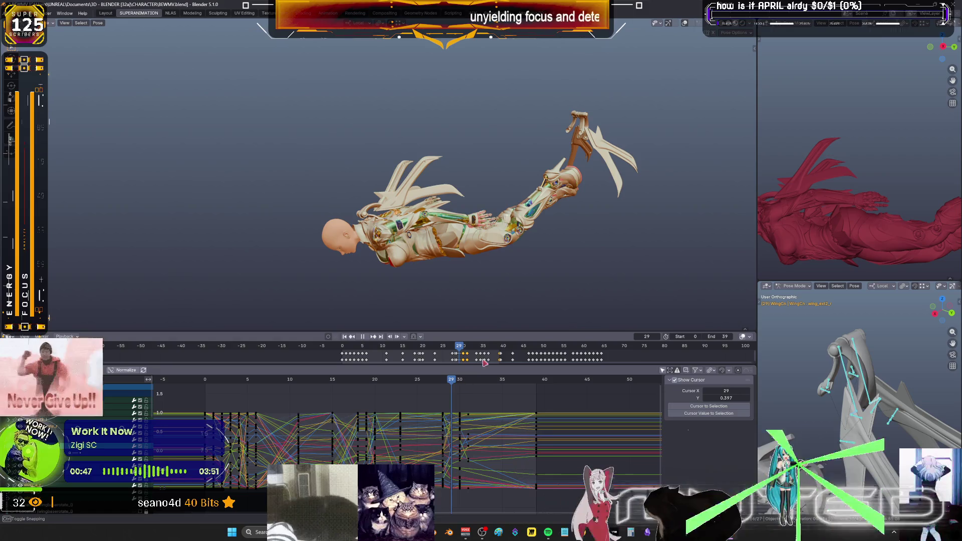
pyautogui.hotkey('ctrl', 'space')
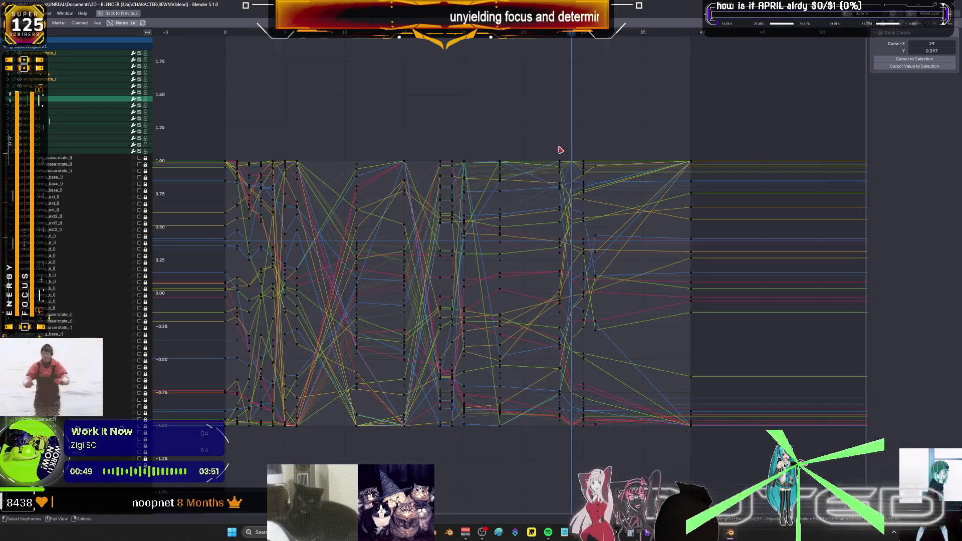
# Restore the full layout, show bone overlays, and apply a breakdown to the wing pose.
pyautogui.hotkey('ctrl', 'space')
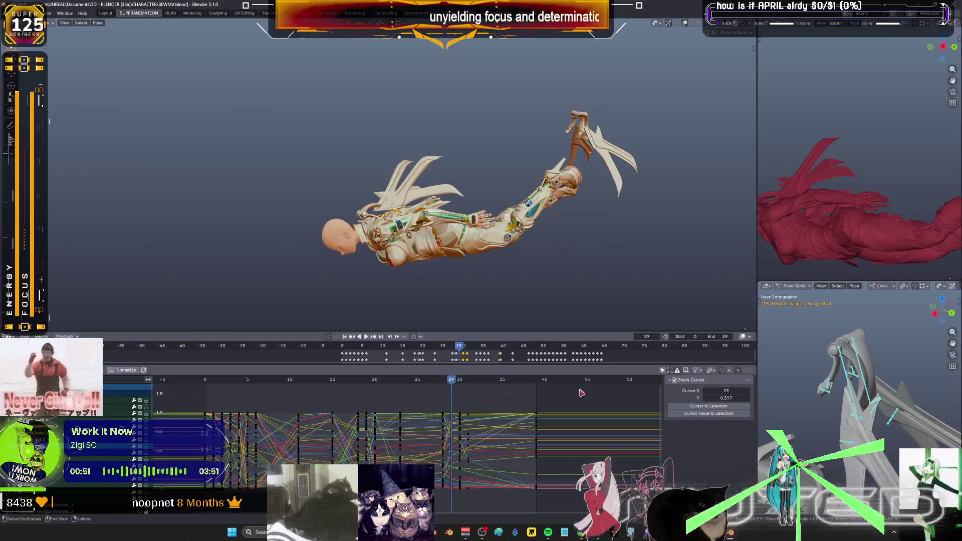
pyautogui.hotkey('shift', 'alt', 'z')
pyautogui.hotkey('shift', 'e')
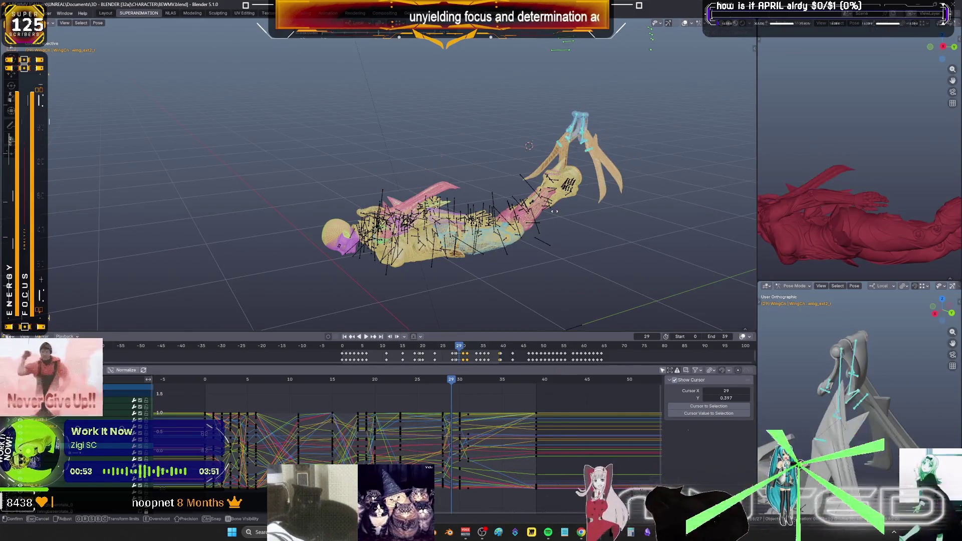
pyautogui.moveTo(597, 215); pyautogui.dragTo(652, 234, button='middle')
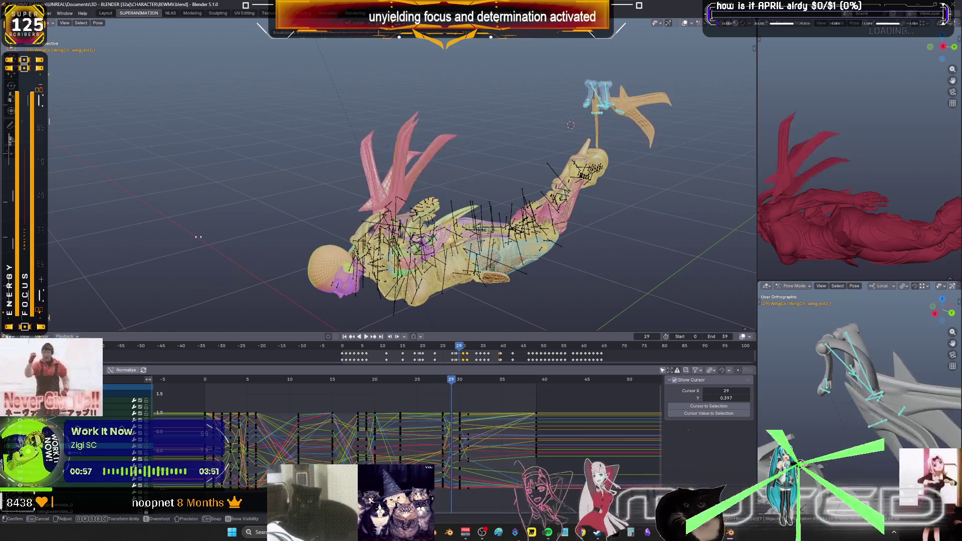
pyautogui.moveTo(658, 208)
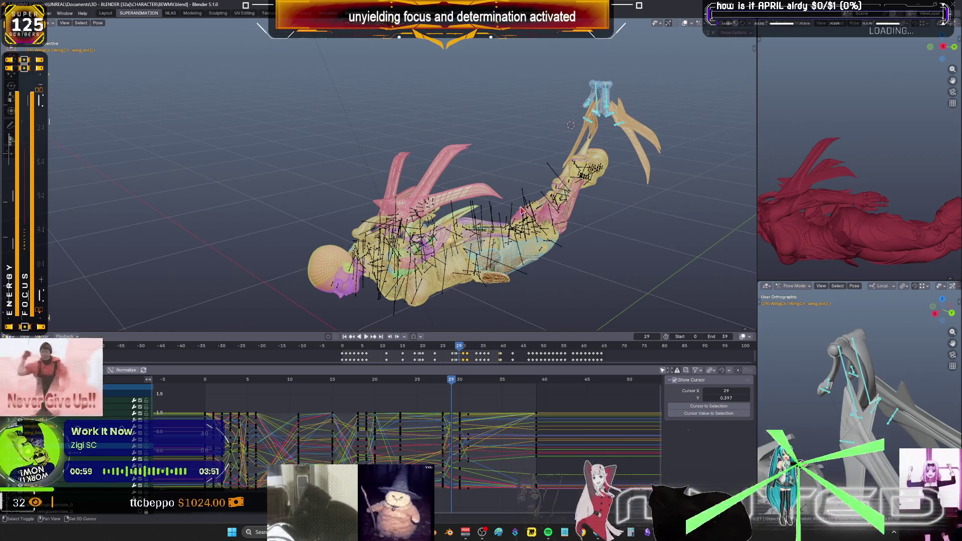
pyautogui.moveTo(577, 212)
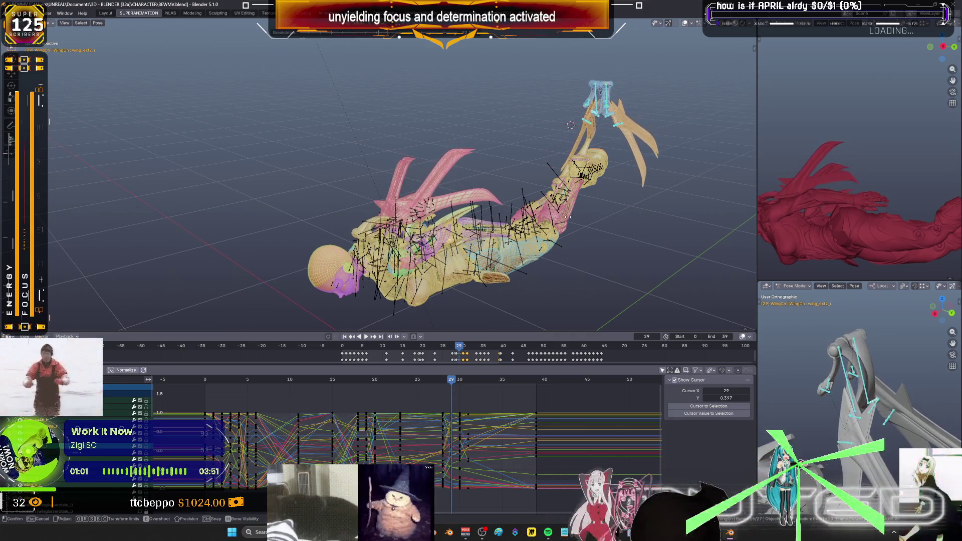
pyautogui.click(570, 221)
pyautogui.rightClick(569, 221)
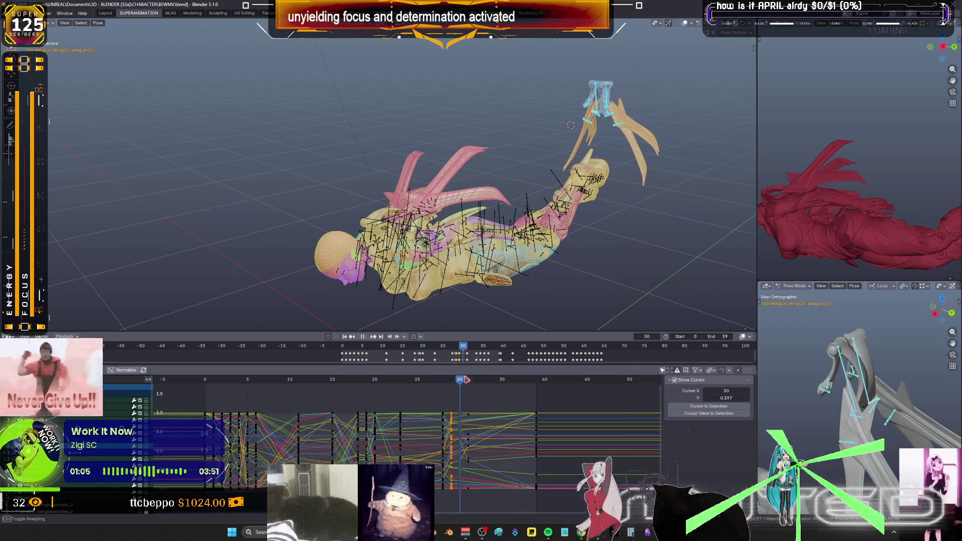
# Apply further breakdowns to the wing pose, including one at frame 31.
pyautogui.hotkey('shift', 'e')
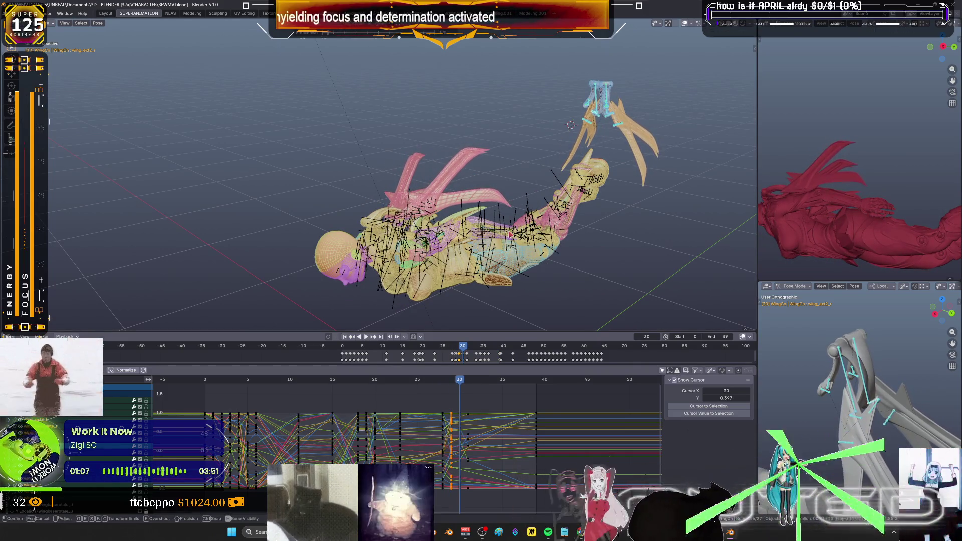
pyautogui.click(510, 235)
pyautogui.rightClick(510, 234)
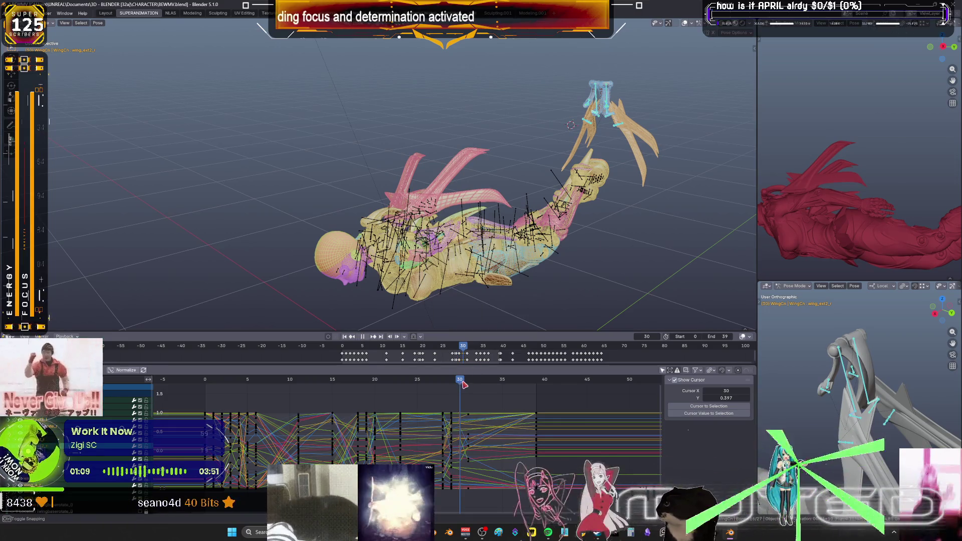
pyautogui.moveTo(468, 381); pyautogui.dragTo(469, 384)
pyautogui.hotkey('shift', 'e')
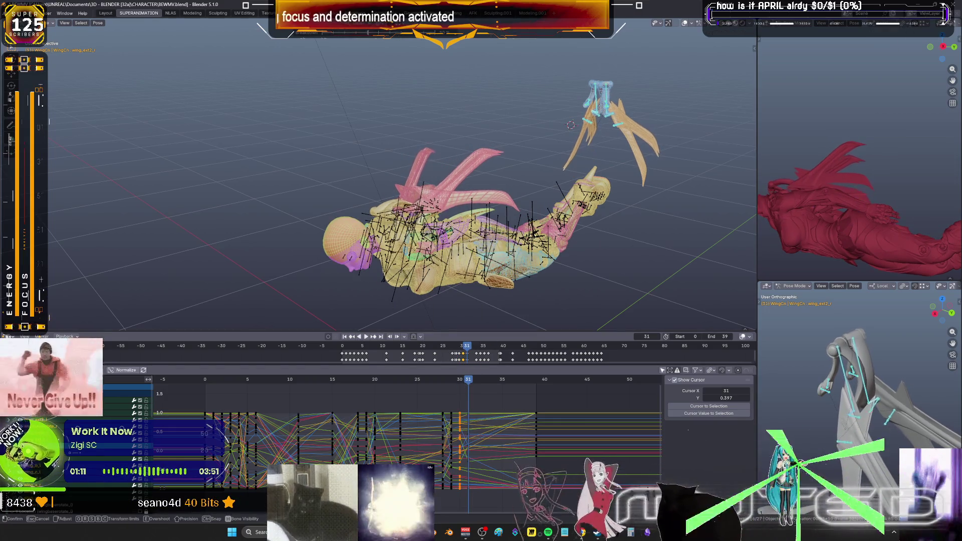
pyautogui.click(523, 244)
pyautogui.rightClick(524, 244)
# Rotate the wing bones and key their rotation on frames 28 and 29.
pyautogui.hotkey('ctrl', 'shift', 'space')
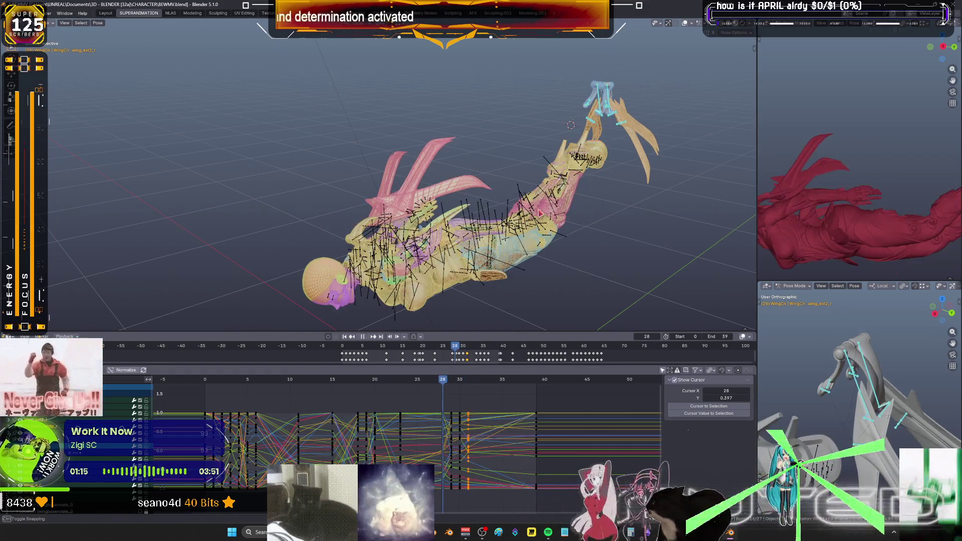
pyautogui.press('r')
pyautogui.click(540, 212)
pyautogui.press('k')
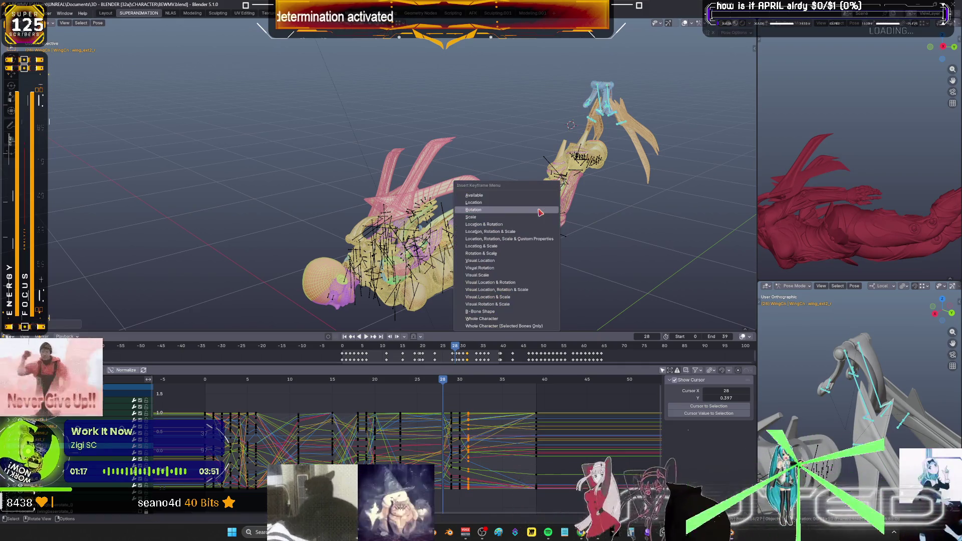
pyautogui.press('Return')
pyautogui.click(453, 380)
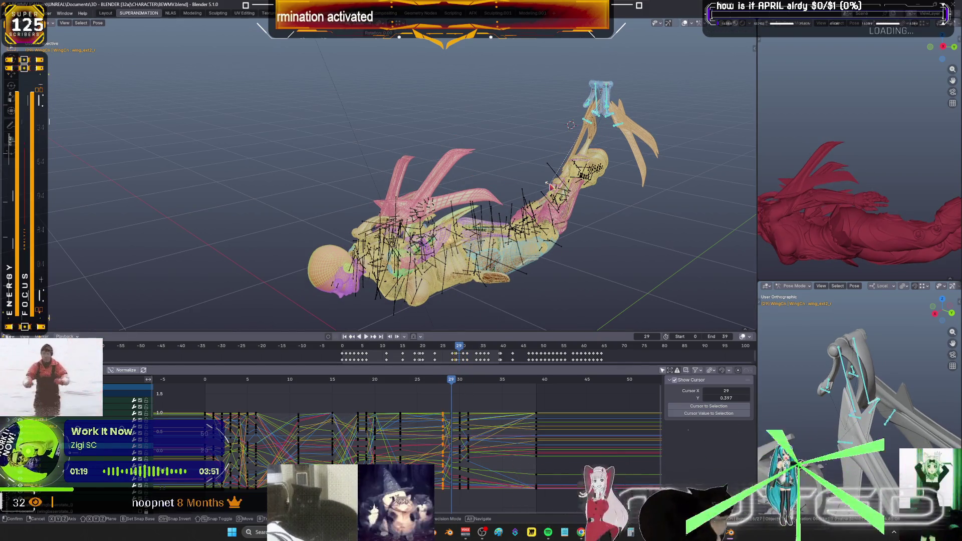
pyautogui.press('k')
pyautogui.press('Return')
# Rotate and key the wing rotation at frames 30 and 31, then recheck the pose at frame 29.
pyautogui.click(460, 379)
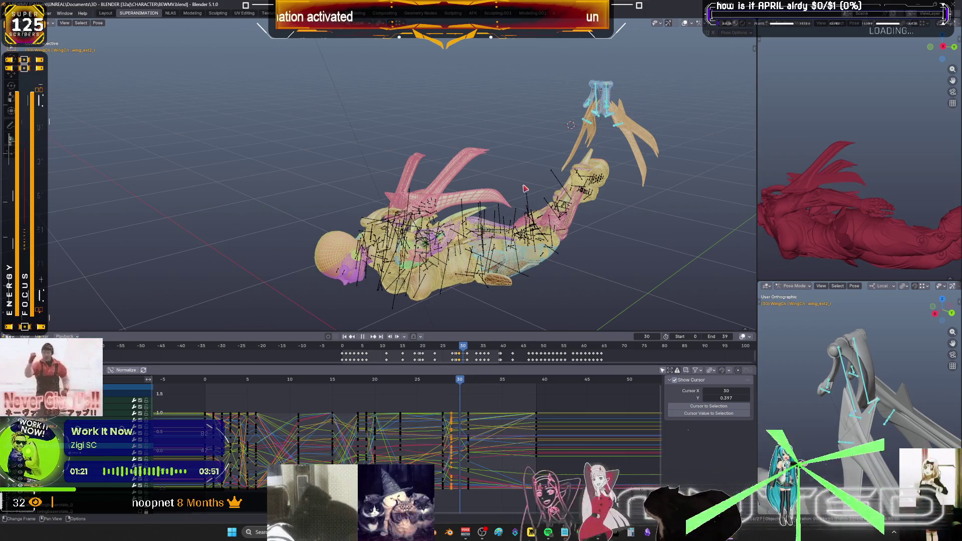
pyautogui.press('r')
pyautogui.press('Return')
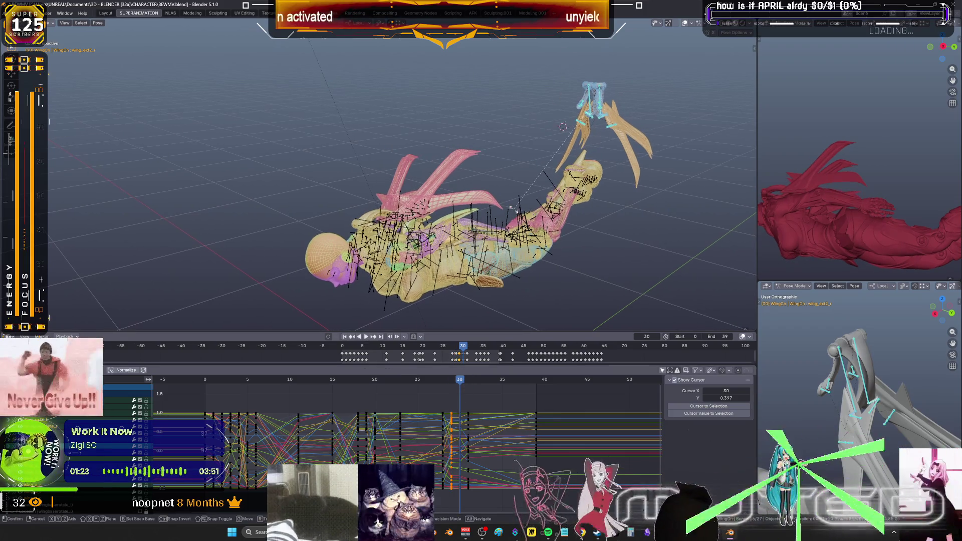
pyautogui.press('k')
pyautogui.press('Return')
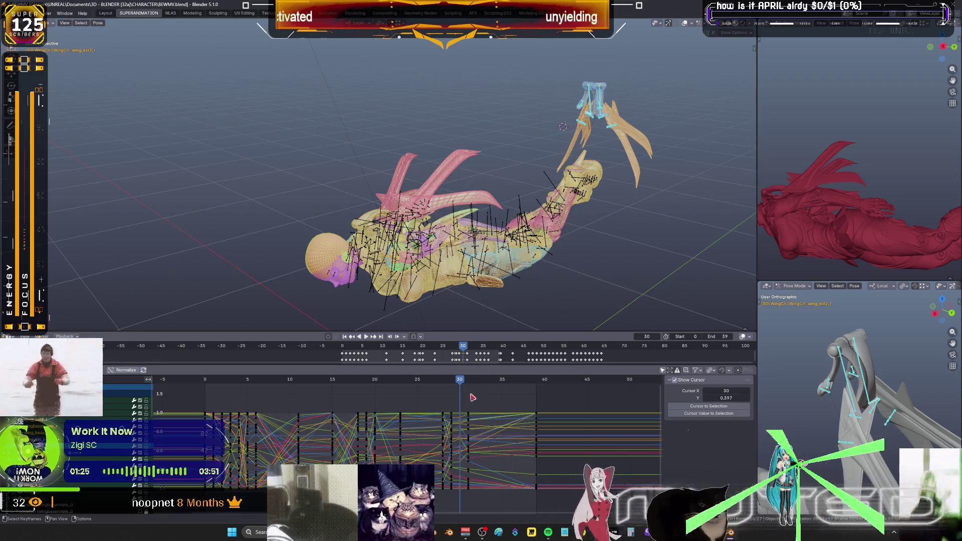
pyautogui.click(469, 381)
pyautogui.press('r')
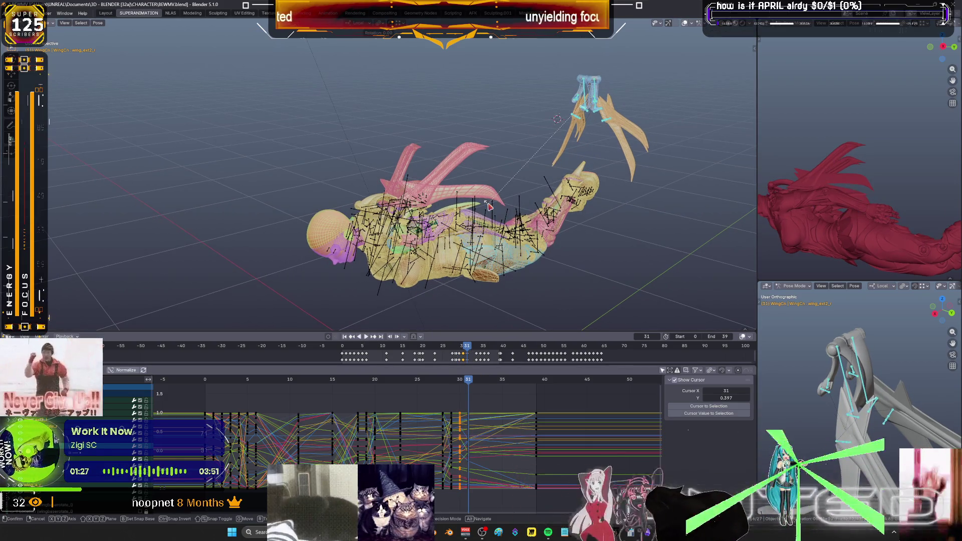
pyautogui.press('Return')
pyautogui.press('k')
pyautogui.press('Return')
pyautogui.moveTo(468, 380)
pyautogui.mouseDown()
pyautogui.moveTo(434, 385)
pyautogui.moveTo(451, 386)
pyautogui.mouseUp()
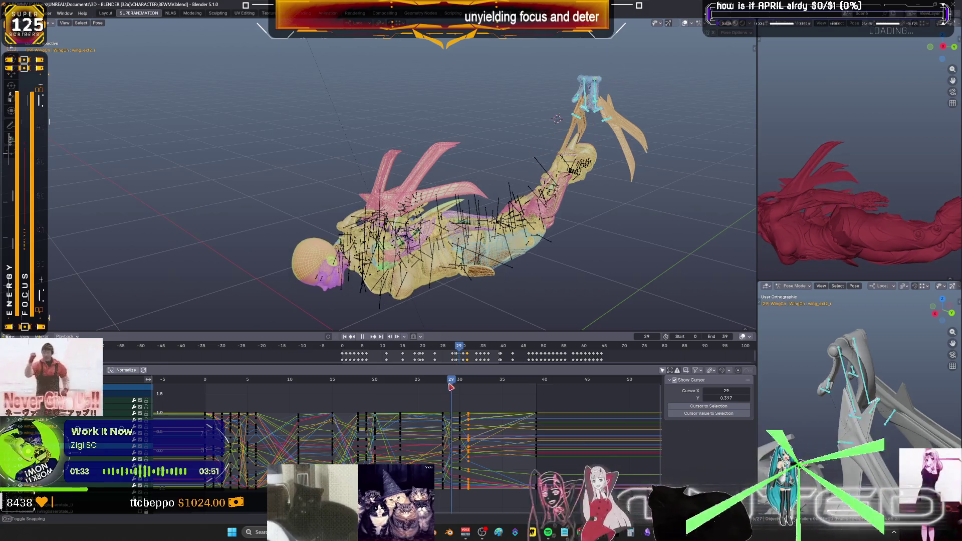
pyautogui.moveTo(471, 244); pyautogui.dragTo(502, 236, button='middle')
# Blend breakdown wing poses at frames 29 and 28 with the Pose Breakdowner.
pyautogui.scroll(3, 501, 236)
pyautogui.hotkey('shift', 'e')
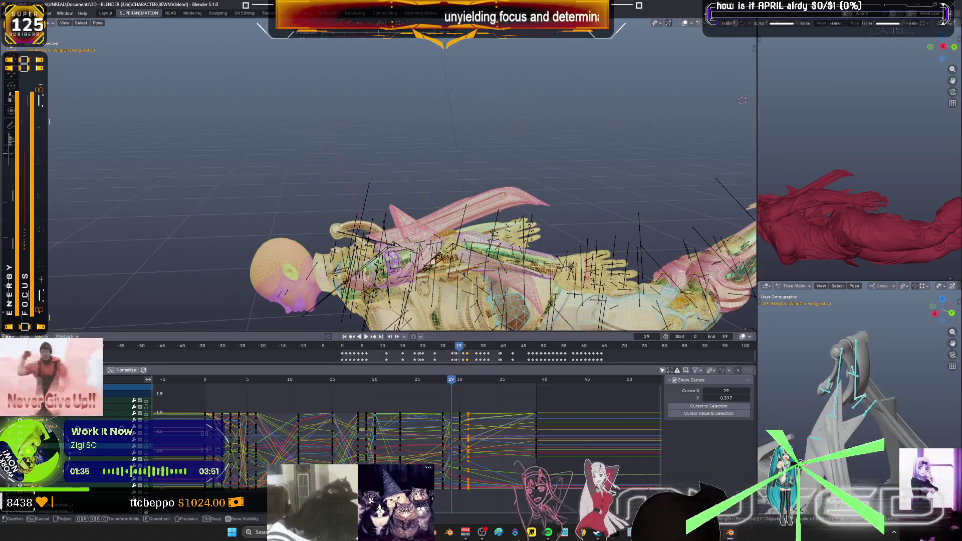
pyautogui.click(654, 187)
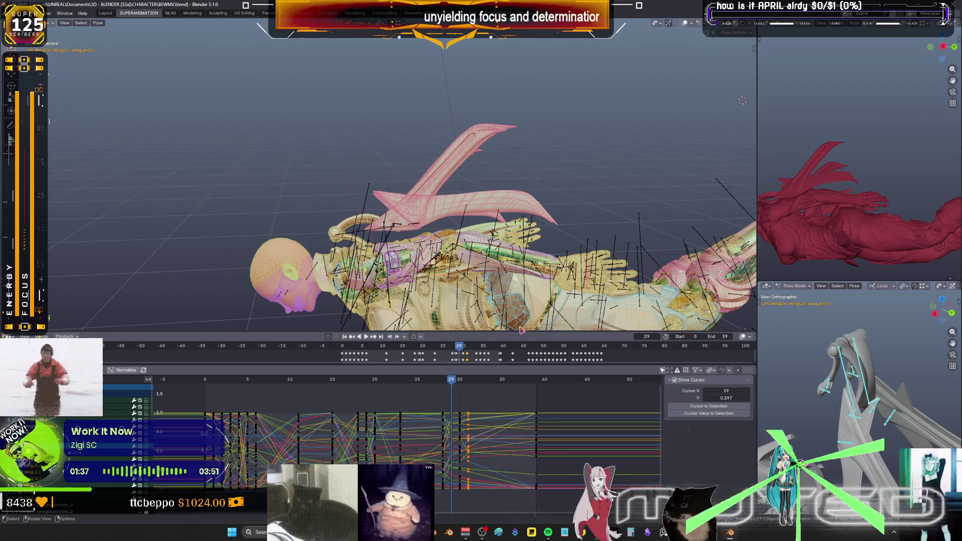
pyautogui.click(444, 384)
pyautogui.hotkey('shift', 'e')
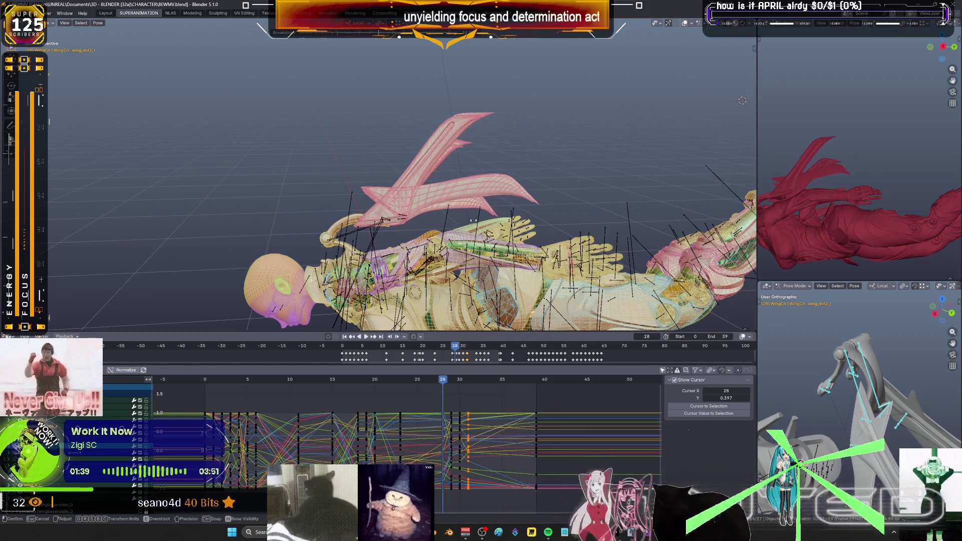
# Adjust the wing bones' rotation, then review frame 19 from a head-down front view.
pyautogui.rightClick(412, 231)
pyautogui.press('Escape')
pyautogui.press('r')
pyautogui.rightClick(436, 203)
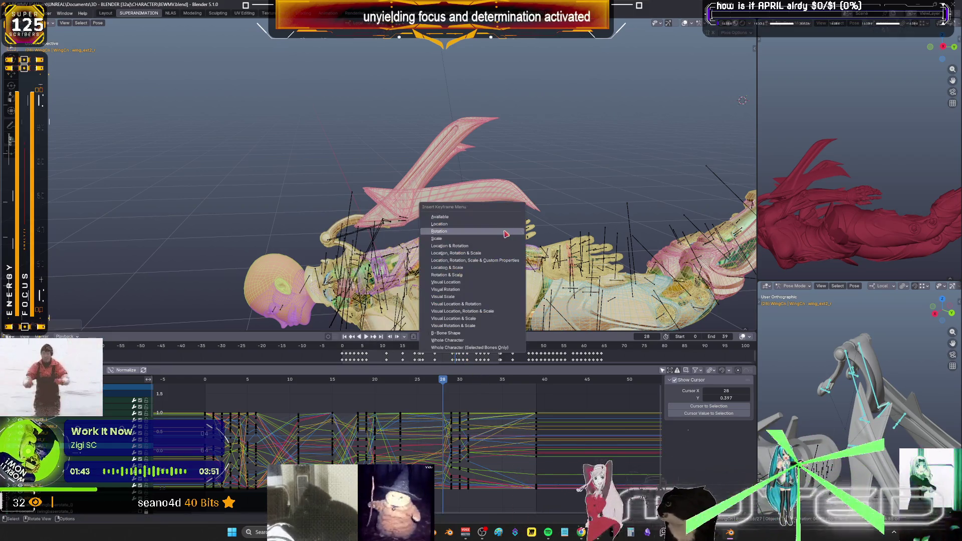
pyautogui.press('Escape')
pyautogui.moveTo(444, 381)
pyautogui.mouseDown()
pyautogui.moveTo(505, 391)
pyautogui.moveTo(359, 403)
pyautogui.mouseUp()
pyautogui.moveTo(346, 157)
pyautogui.mouseDown(button='middle')
pyautogui.moveTo(457, 247)
pyautogui.moveTo(451, 280)
pyautogui.mouseUp(button='middle')
# Blend a breakdown wing pose at frame 17, viewing the character side-on.
pyautogui.moveTo(358, 381); pyautogui.dragTo(347, 380)
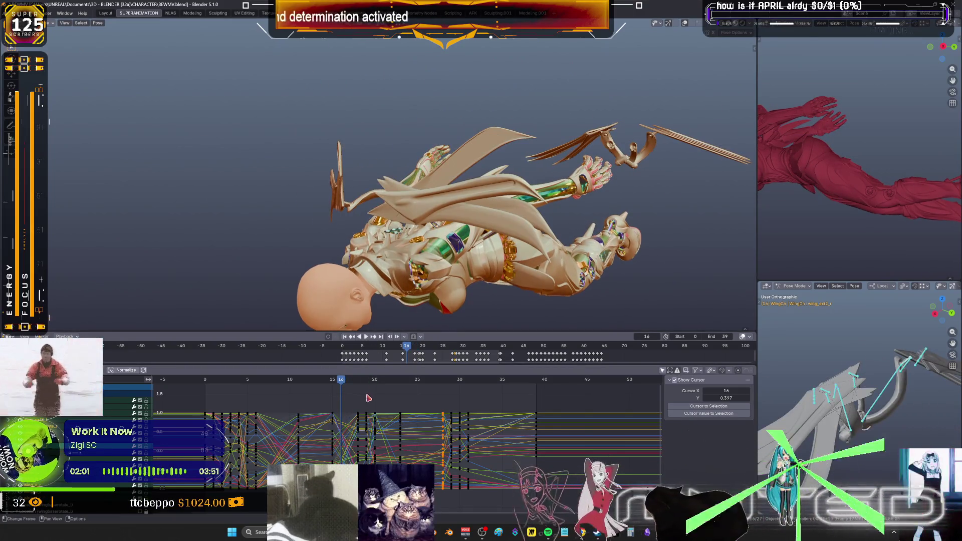
pyautogui.press('Right')
pyautogui.hotkey('shift', 'e')
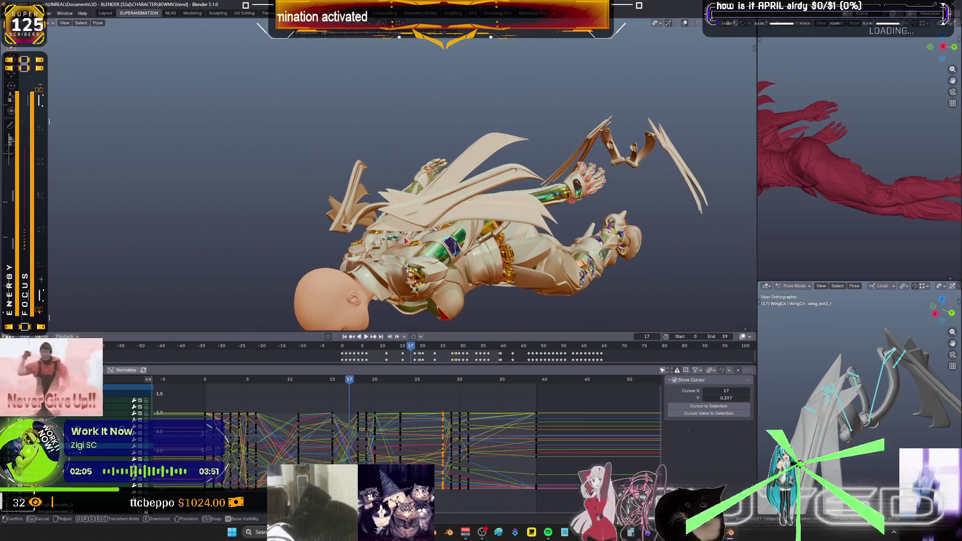
pyautogui.click(406, 242)
pyautogui.press('i')
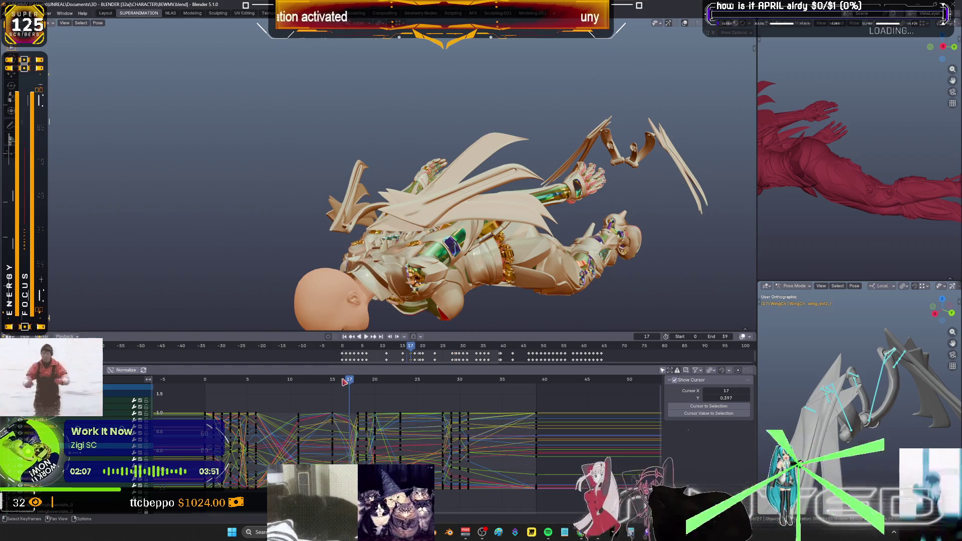
# At frame 16, blend the wing breakdown, rotate the wings and key their rotation.
pyautogui.click(345, 382)
pyautogui.hotkey('shift', 'e')
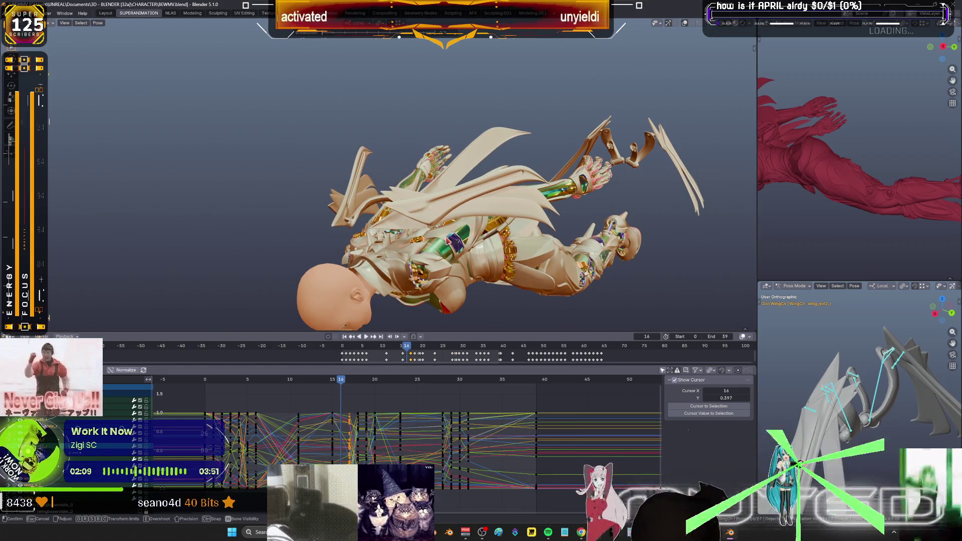
pyautogui.click(446, 241)
pyautogui.press('i')
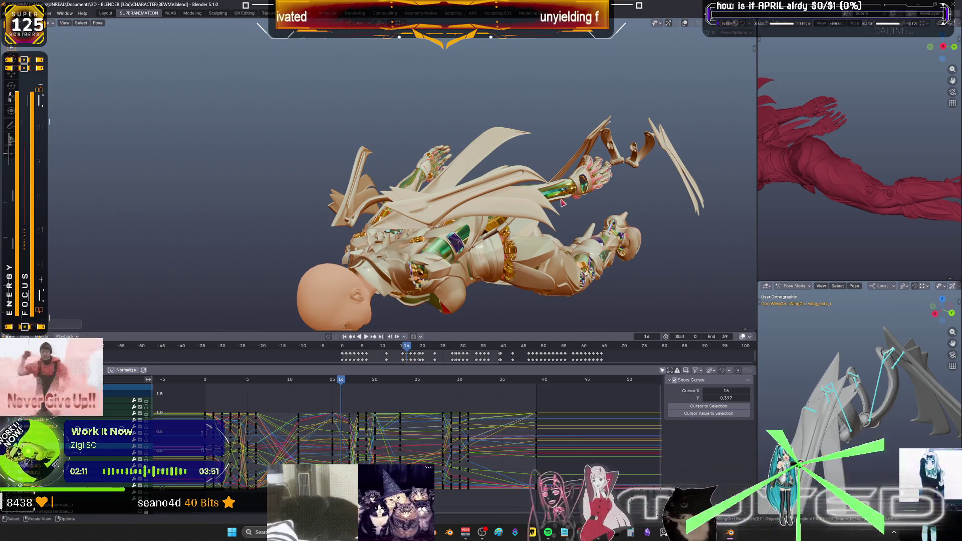
pyautogui.press('r')
pyautogui.click(447, 225)
pyautogui.press('i')
pyautogui.click(447, 224)
# Re-pose the wing bones by rotation at frame 14, then play the flap.
pyautogui.click(334, 382)
pyautogui.press('space')
pyautogui.click(329, 379)
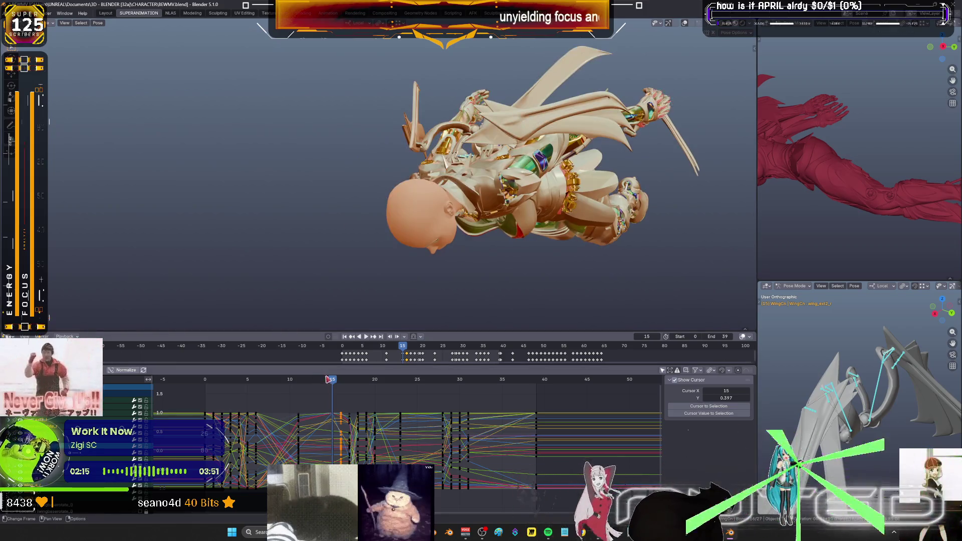
pyautogui.moveTo(329, 383)
pyautogui.mouseDown()
pyautogui.moveTo(336, 390)
pyautogui.moveTo(293, 390)
pyautogui.mouseUp()
pyautogui.press('r')
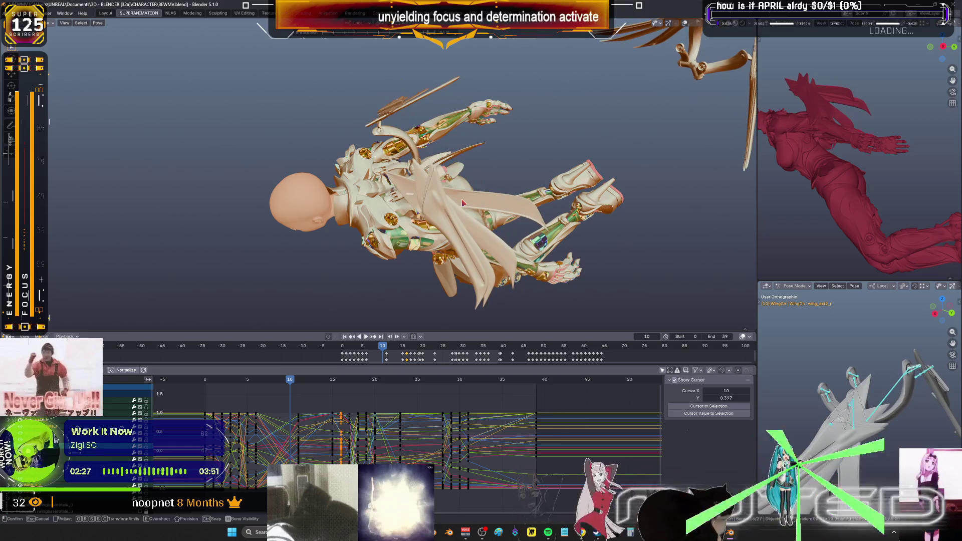
pyautogui.click(466, 199)
pyautogui.moveTo(466, 199); pyautogui.dragTo(475, 199, button='middle')
pyautogui.press('space')
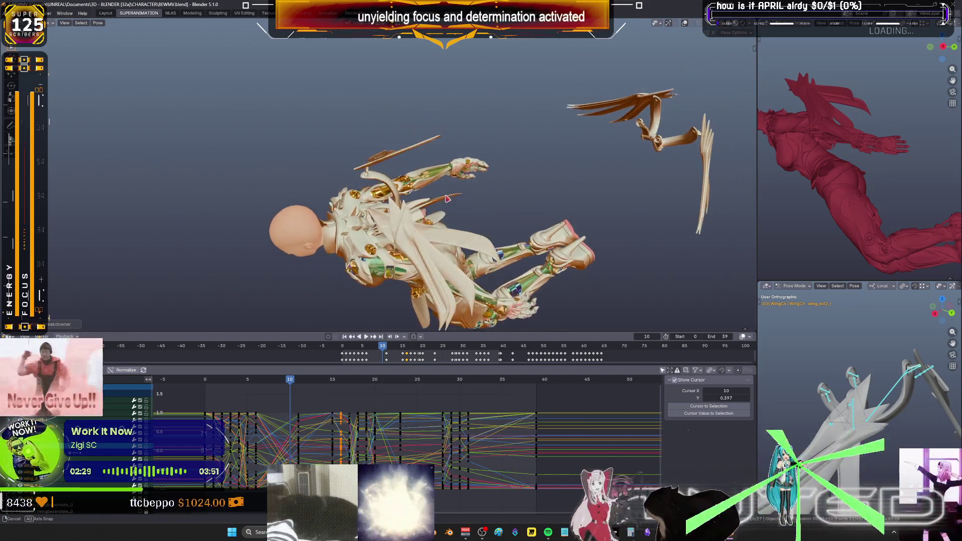
# Blend a raised breakdown wing pose at frame 8 and check the wings from behind.
pyautogui.moveTo(291, 386)
pyautogui.mouseDown()
pyautogui.moveTo(205, 399)
pyautogui.moveTo(297, 398)
pyautogui.moveTo(273, 399)
pyautogui.mouseUp()
pyautogui.hotkey('shift', 'e')
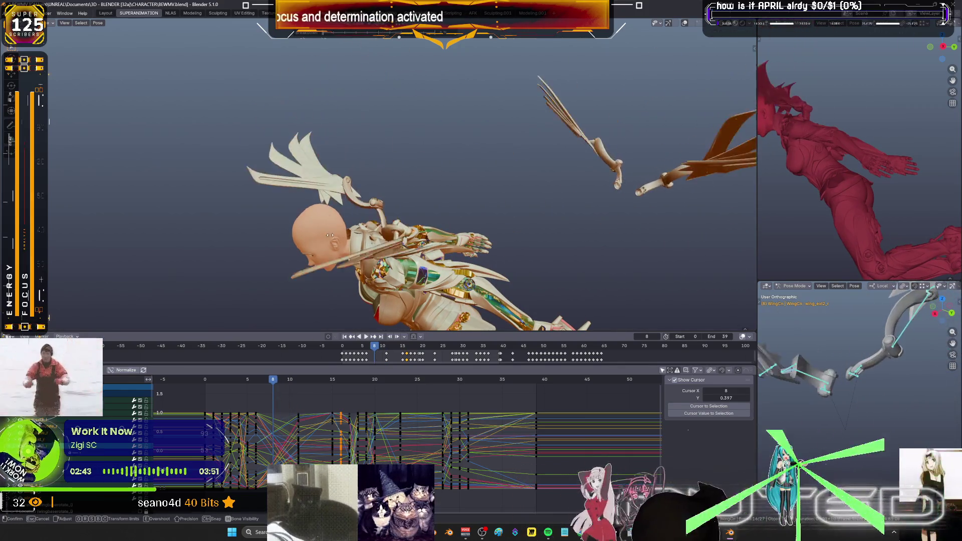
pyautogui.click(317, 240)
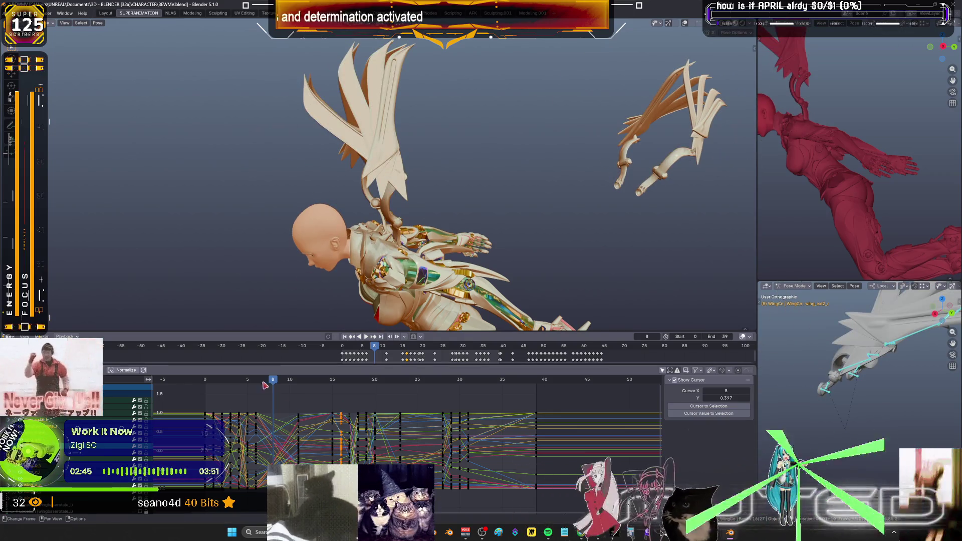
pyautogui.moveTo(265, 386); pyautogui.dragTo(256, 386)
pyautogui.moveTo(351, 225); pyautogui.dragTo(404, 201, button='middle')
pyautogui.moveTo(369, 232); pyautogui.dragTo(416, 166, button='middle')
# Review the flap across frames 5–16 from low, torso and pulled-back angles.
pyautogui.moveTo(257, 382); pyautogui.dragTo(301, 387)
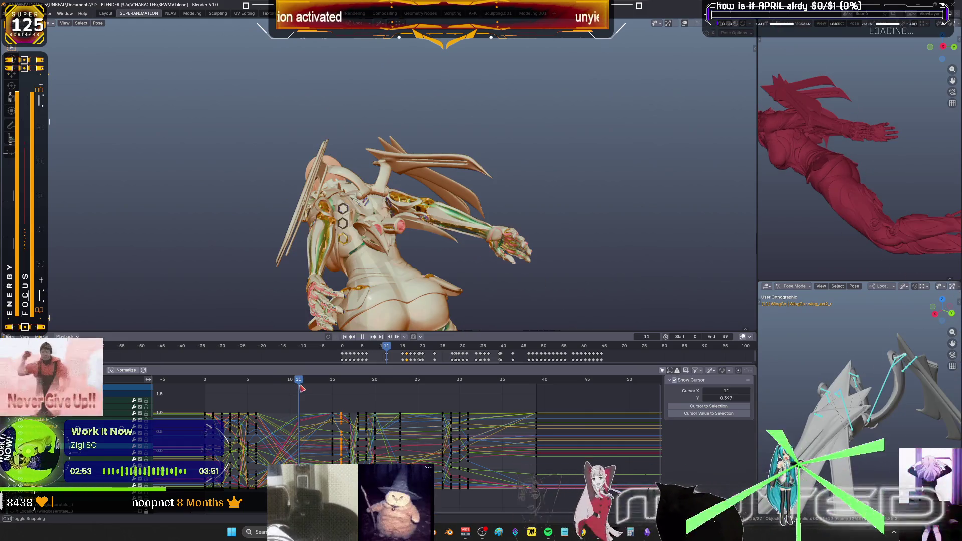
pyautogui.scroll(4, 384, 204)
pyautogui.moveTo(385, 205); pyautogui.dragTo(417, 265, button='middle')
pyautogui.moveTo(299, 383); pyautogui.dragTo(266, 385)
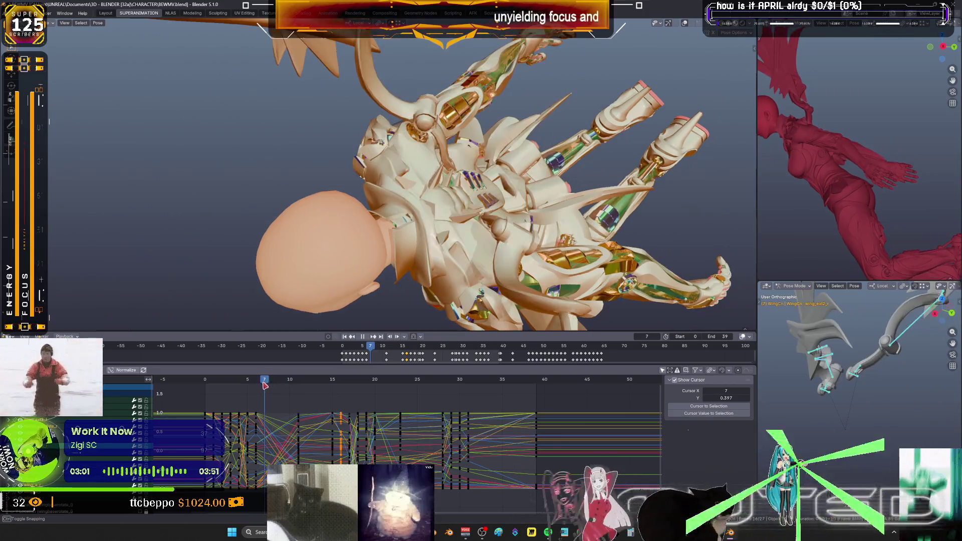
pyautogui.moveTo(484, 241); pyautogui.dragTo(266, 348, button='middle')
pyautogui.moveTo(265, 387); pyautogui.dragTo(295, 380)
pyautogui.moveTo(299, 228)
pyautogui.mouseDown(button='middle')
pyautogui.moveTo(374, 232)
pyautogui.moveTo(368, 250)
pyautogui.moveTo(474, 142)
pyautogui.moveTo(402, 140)
pyautogui.moveTo(386, 215)
pyautogui.moveTo(378, 212)
pyautogui.mouseUp(button='middle')
pyautogui.moveTo(289, 389)
pyautogui.mouseDown()
pyautogui.moveTo(247, 384)
pyautogui.moveTo(332, 379)
pyautogui.moveTo(280, 382)
pyautogui.mouseUp()
pyautogui.moveTo(345, 262)
pyautogui.mouseDown(button='middle')
pyautogui.moveTo(387, 172)
pyautogui.moveTo(344, 190)
pyautogui.moveTo(451, 220)
pyautogui.moveTo(451, 253)
pyautogui.moveTo(391, 312)
pyautogui.mouseUp(button='middle')
pyautogui.moveTo(289, 387)
pyautogui.mouseDown()
pyautogui.moveTo(249, 384)
pyautogui.moveTo(342, 383)
pyautogui.mouseUp()
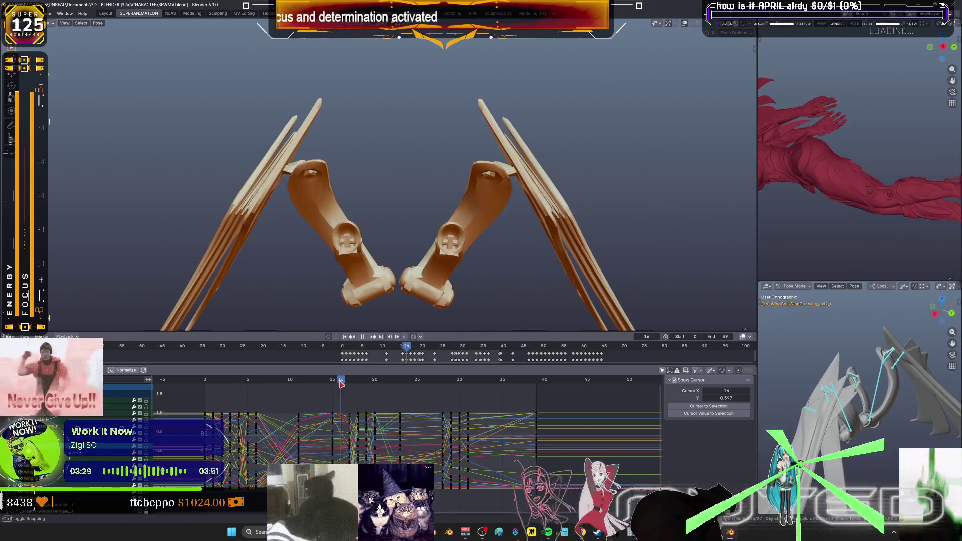
pyautogui.moveTo(430, 233)
pyautogui.mouseDown(button='middle')
pyautogui.moveTo(426, 194)
pyautogui.moveTo(429, 254)
pyautogui.moveTo(426, 235)
pyautogui.mouseUp(button='middle')
pyautogui.moveTo(335, 382)
pyautogui.mouseDown()
pyautogui.moveTo(283, 394)
pyautogui.moveTo(290, 385)
pyautogui.mouseUp()
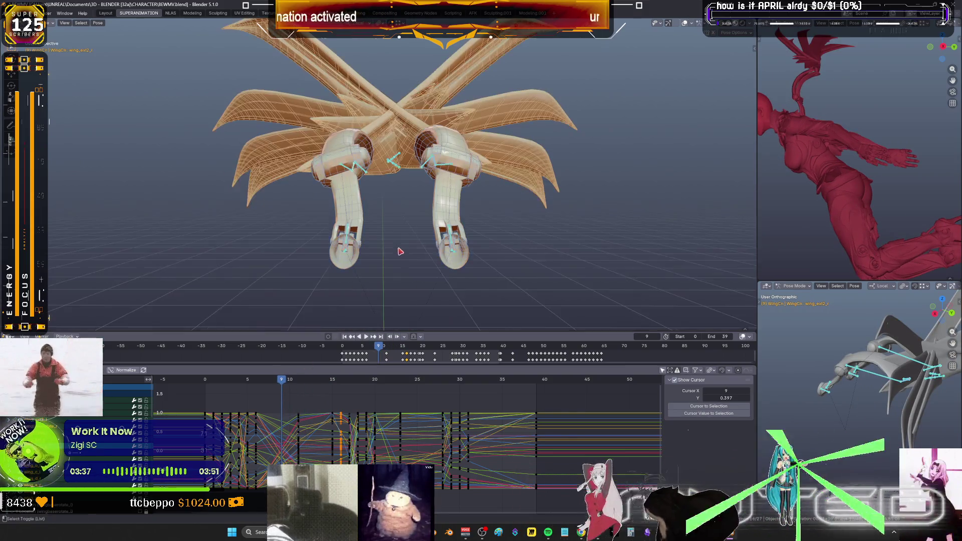
# Rotate the wingbaserotate bone open and key its rotation at frame 9.
pyautogui.scroll(3, 399, 251)
pyautogui.click(453, 229)
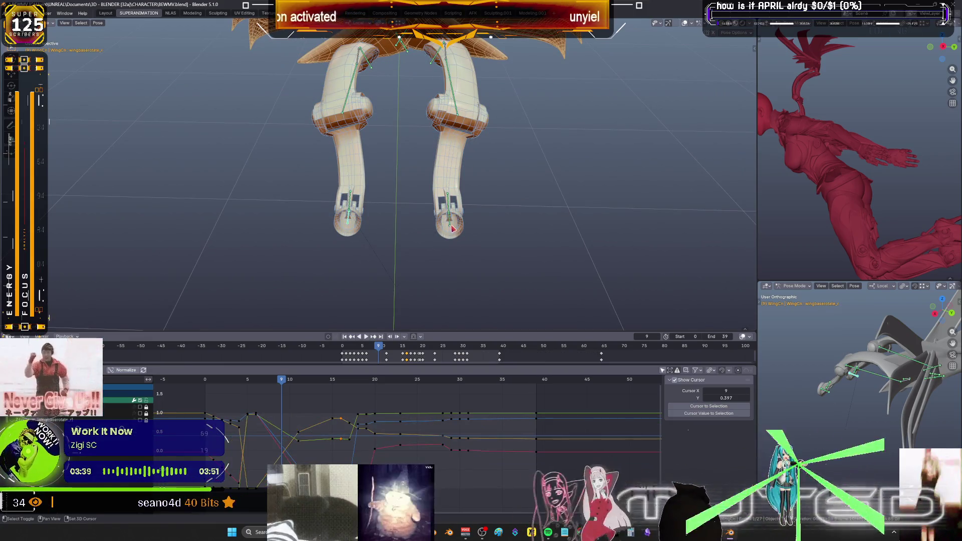
pyautogui.press('r')
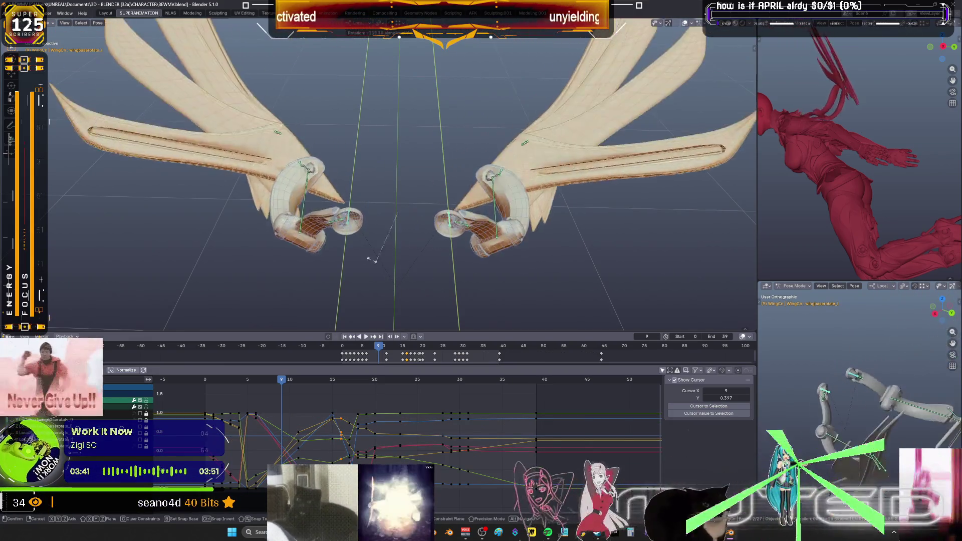
pyautogui.click(383, 246)
pyautogui.press('k')
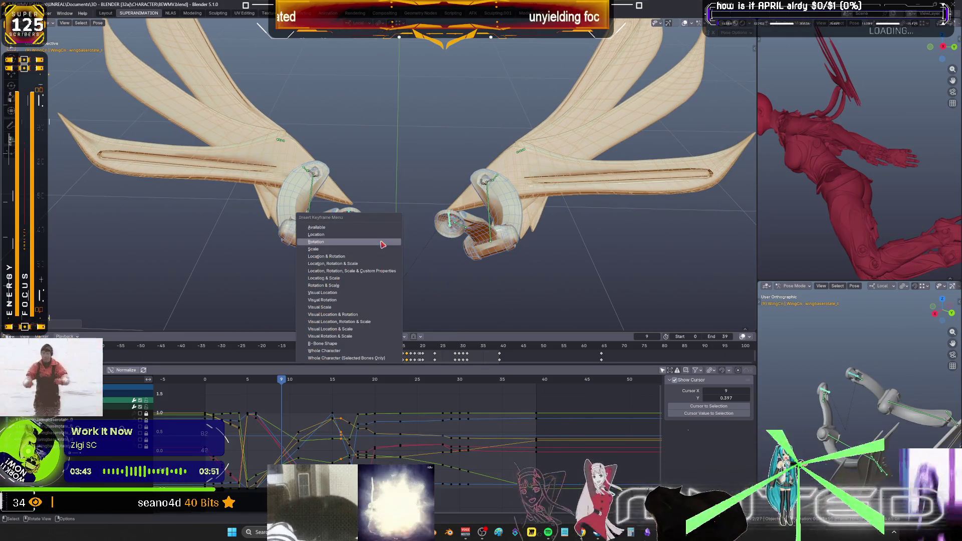
pyautogui.press('Return')
# Rotate the wings at frame 7, key the rotation, and play the flap.
pyautogui.moveTo(274, 383); pyautogui.dragTo(269, 383)
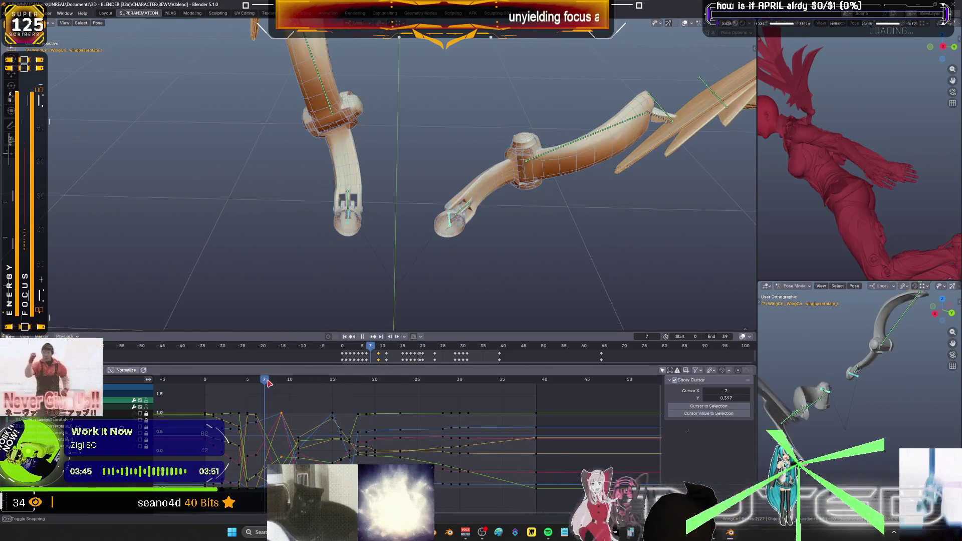
pyautogui.press('r')
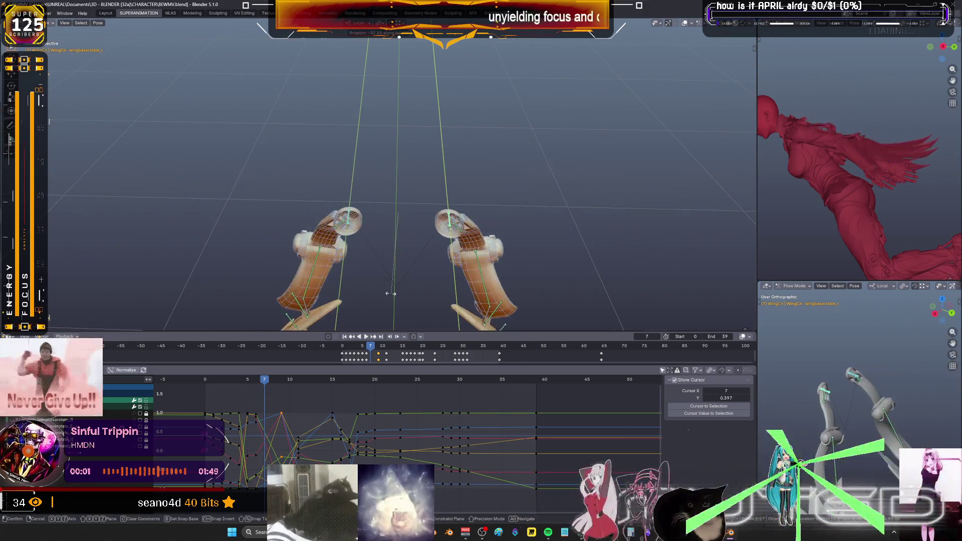
pyautogui.click(392, 282)
pyautogui.press('i')
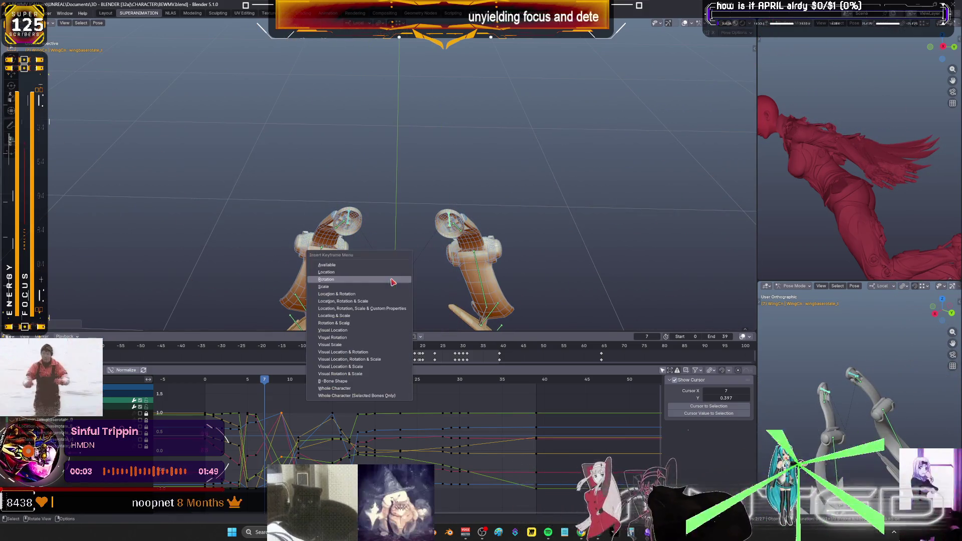
pyautogui.click(332, 391)
pyautogui.moveTo(263, 384); pyautogui.dragTo(257, 383)
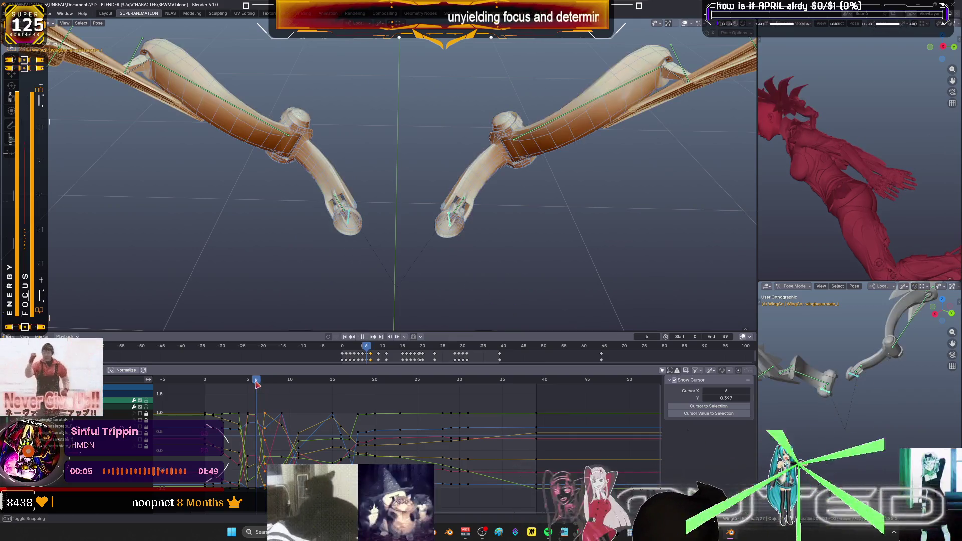
pyautogui.press('space')
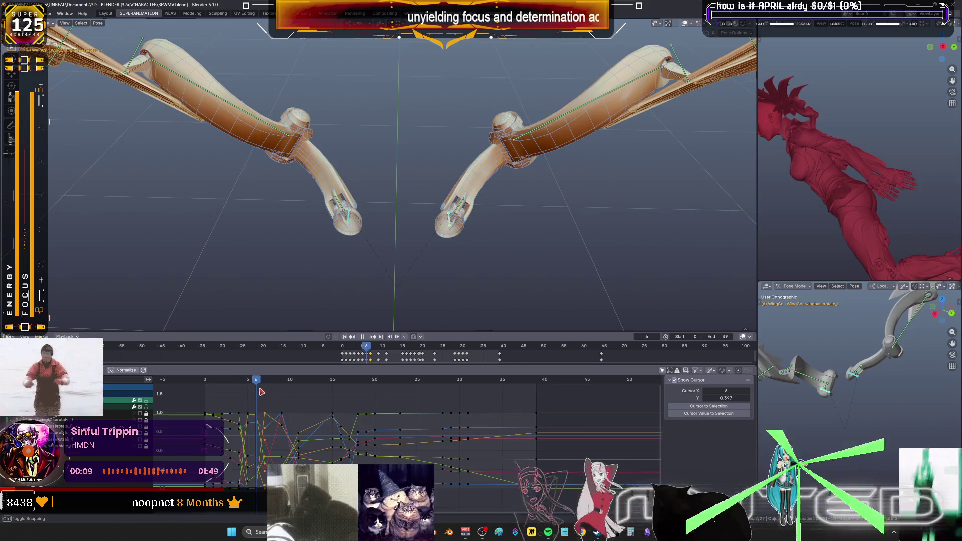
# Blend a breakdown wing pose at frame 15.
pyautogui.press('r')
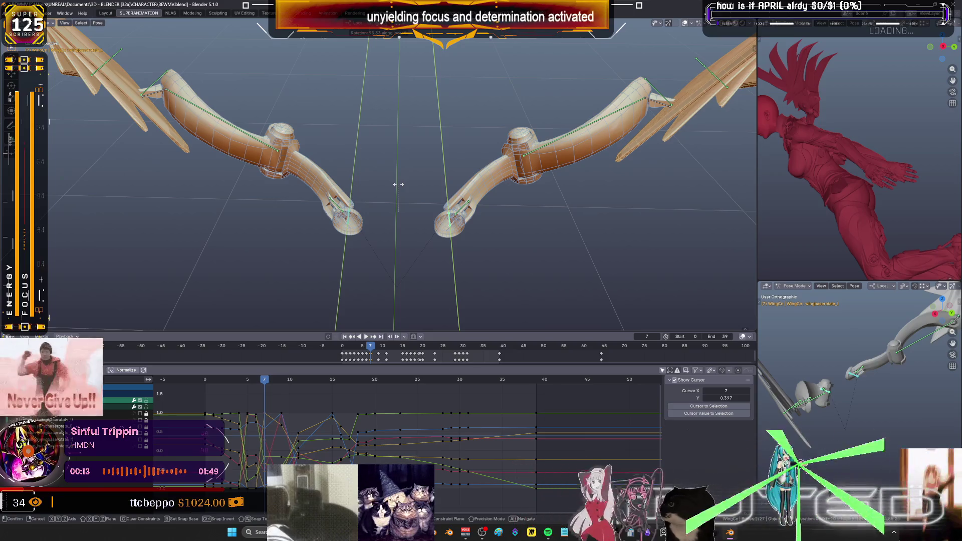
pyautogui.press('Escape')
pyautogui.moveTo(266, 383)
pyautogui.mouseDown()
pyautogui.moveTo(335, 389)
pyautogui.moveTo(283, 388)
pyautogui.moveTo(290, 383)
pyautogui.mouseUp()
pyautogui.hotkey('shift', 'e')
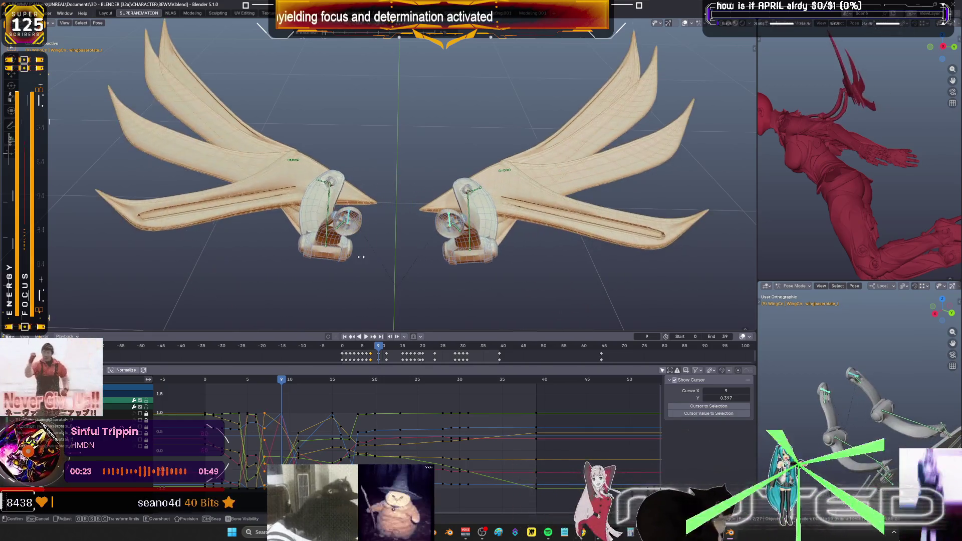
pyautogui.click(332, 265)
pyautogui.rightClick(332, 265)
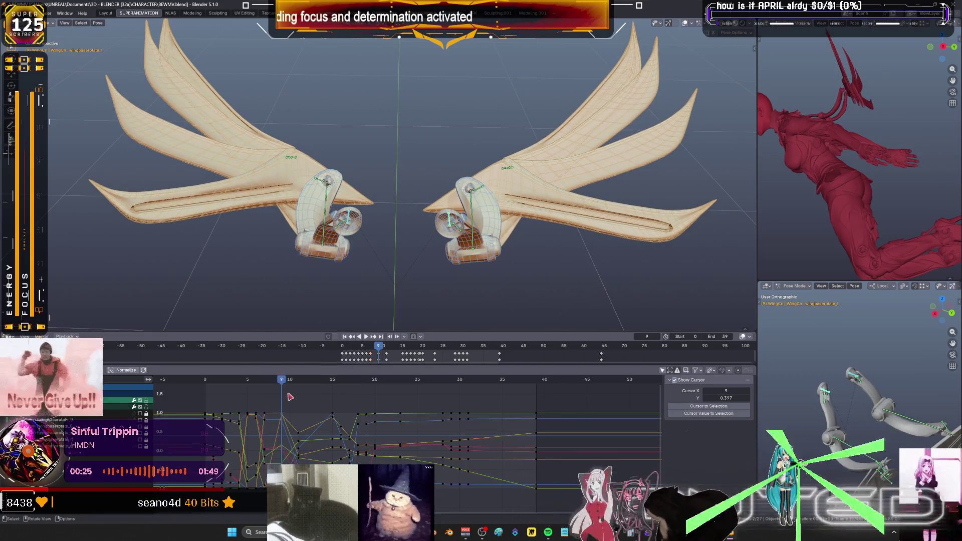
# Rotate and key the wings on their local axis at frame 8, then re-rotate at frame 7.
pyautogui.moveTo(284, 382); pyautogui.dragTo(276, 383)
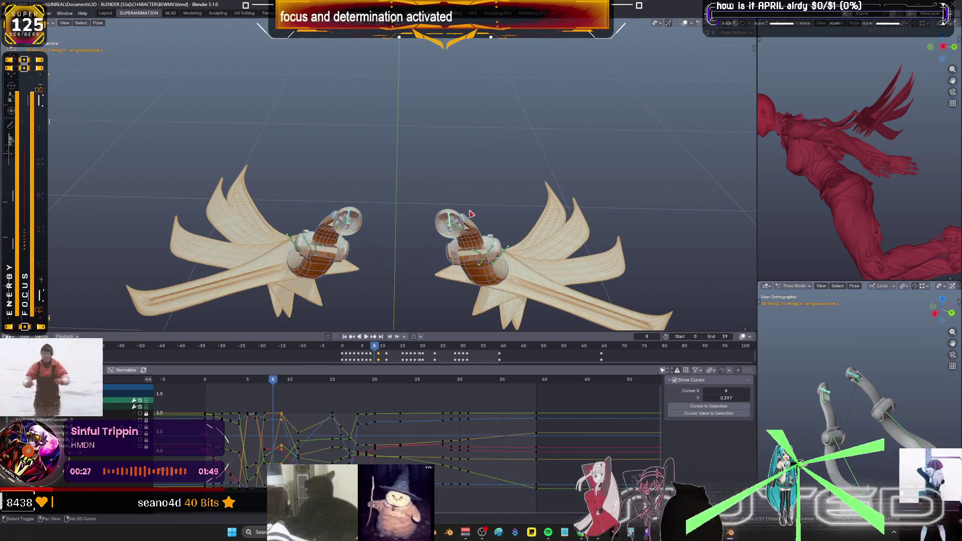
pyautogui.press('y')
pyautogui.press('y')
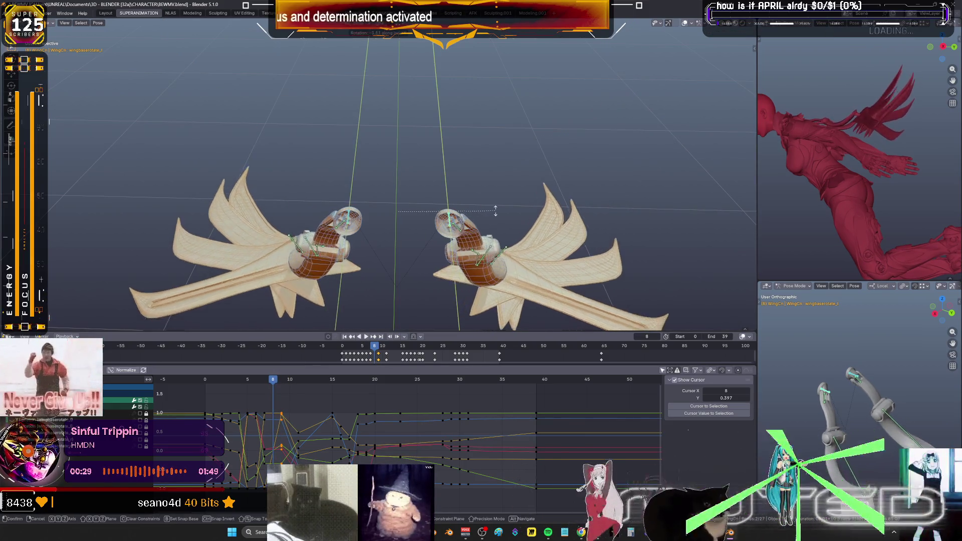
pyautogui.click(514, 197)
pyautogui.press('k')
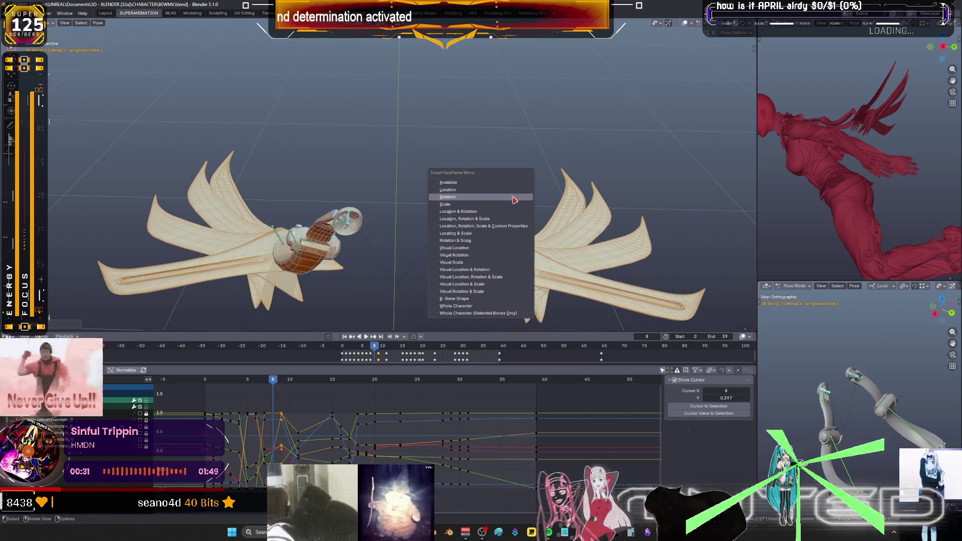
pyautogui.press('Left')
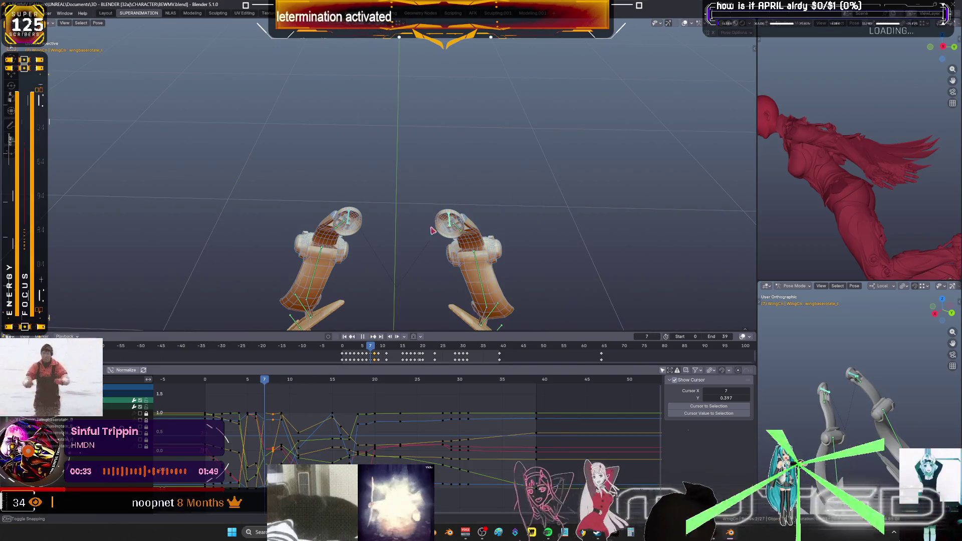
pyautogui.press('r')
pyautogui.press('y')
pyautogui.press('y')
pyautogui.click(543, 189)
# Key the frame-7 wing rotation, then rotate and key the wings locally at frame 6.
pyautogui.press('k')
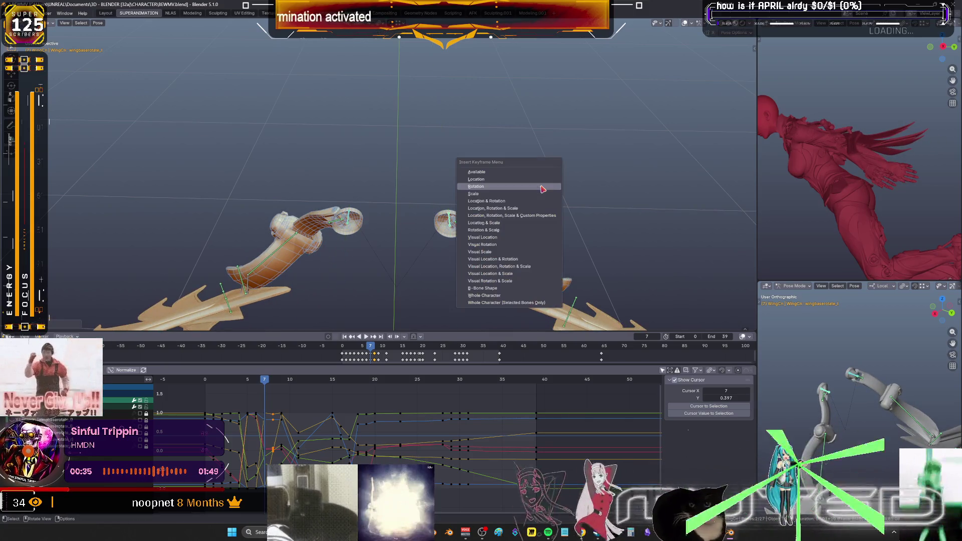
pyautogui.press('Left')
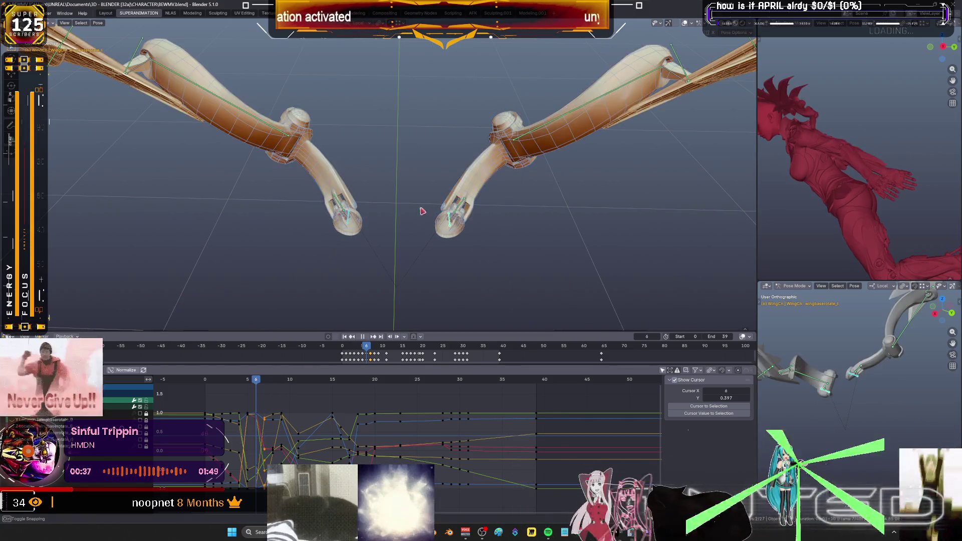
pyautogui.press('r')
pyautogui.press('y')
pyautogui.press('y')
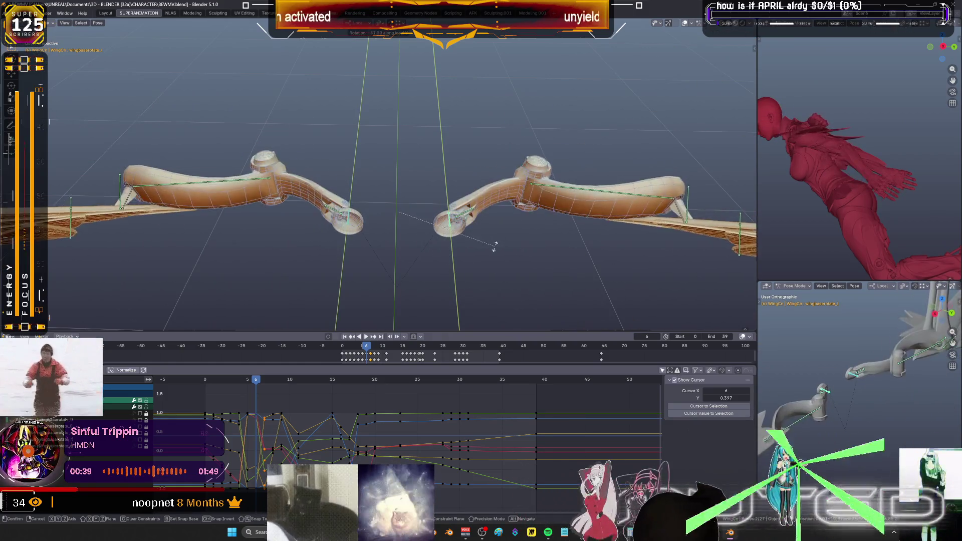
pyautogui.click(493, 261)
pyautogui.press('k')
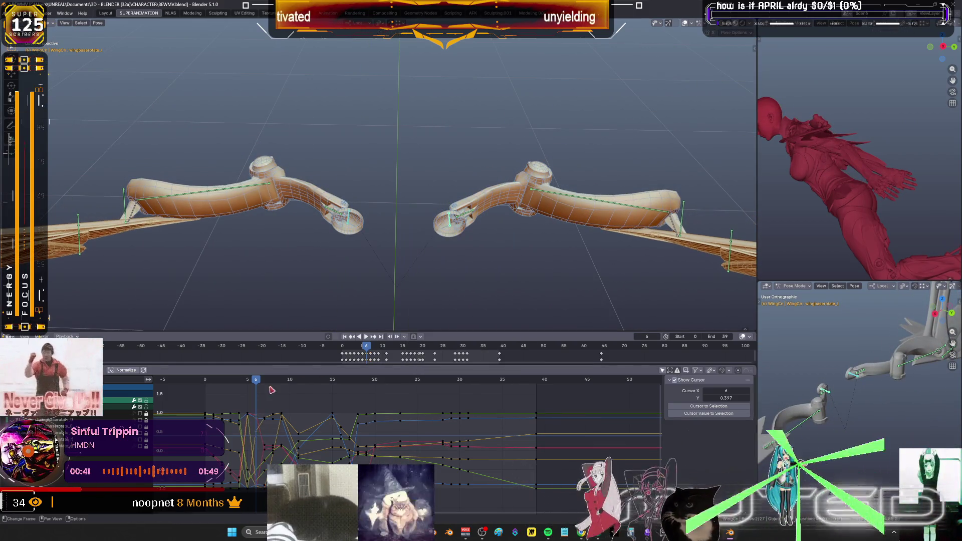
# Re-rotate the wing bones on their local axis at frame 6 and key them.
pyautogui.moveTo(254, 382); pyautogui.dragTo(248, 382)
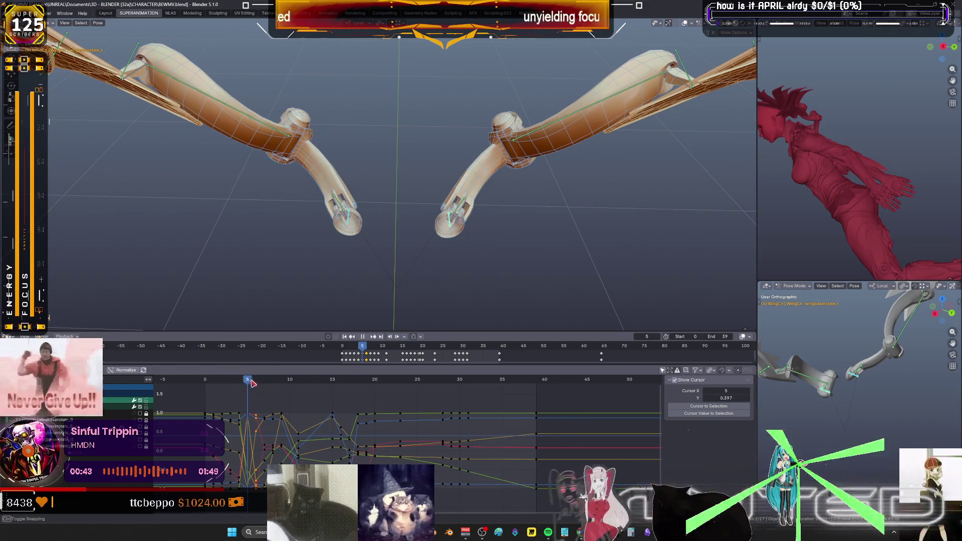
pyautogui.click(256, 382)
pyautogui.press('r')
pyautogui.press('y')
pyautogui.press('y')
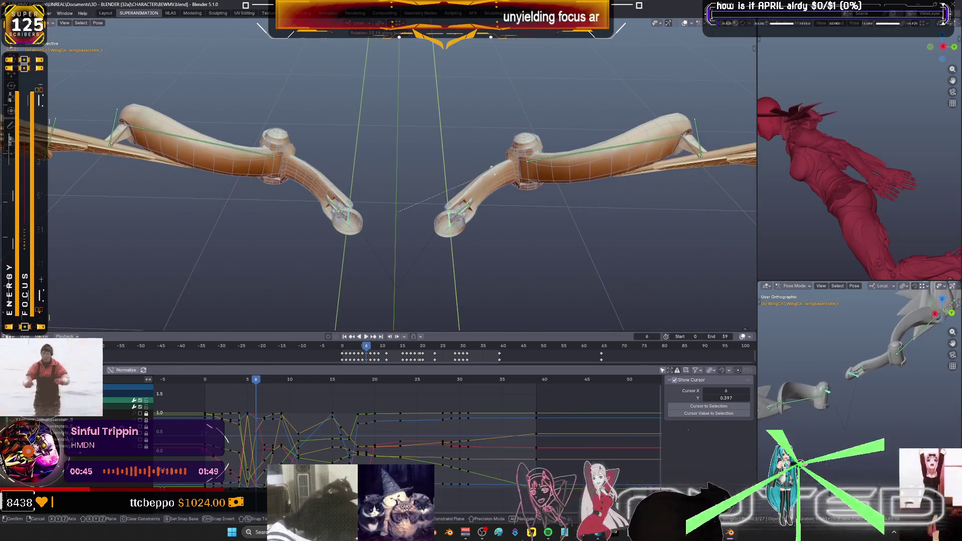
pyautogui.click(473, 168)
pyautogui.press('i')
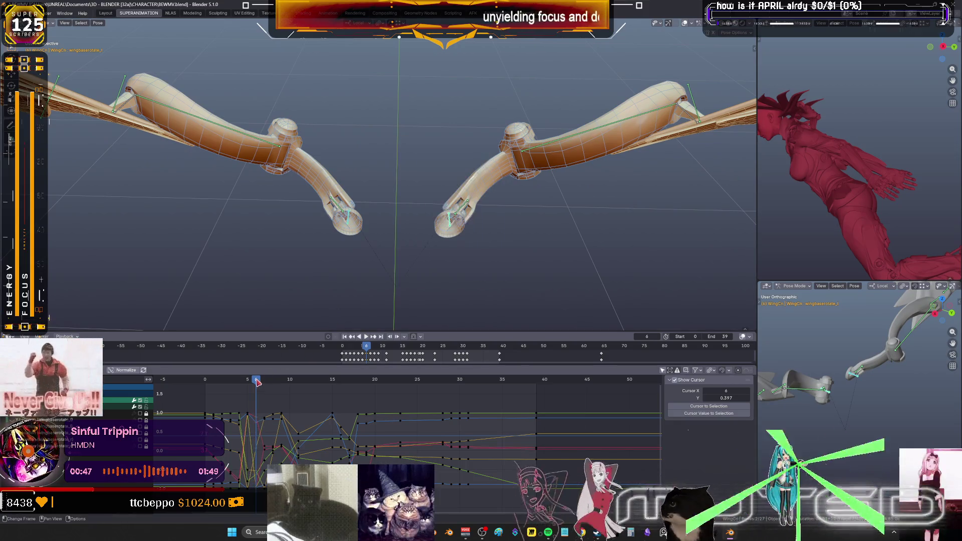
# Rotate the wing bones on their local axis at frame 7 and key the rotation.
pyautogui.moveTo(258, 382); pyautogui.dragTo(267, 382)
pyautogui.press('r')
pyautogui.press('y')
pyautogui.press('y')
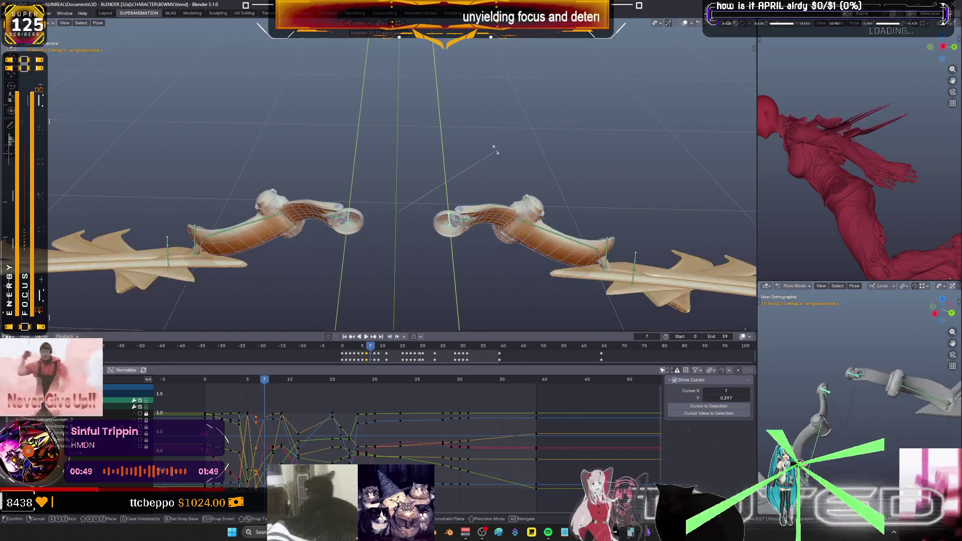
pyautogui.click(463, 130)
pyautogui.press('k')
pyautogui.moveTo(463, 129); pyautogui.dragTo(389, 146, button='middle')
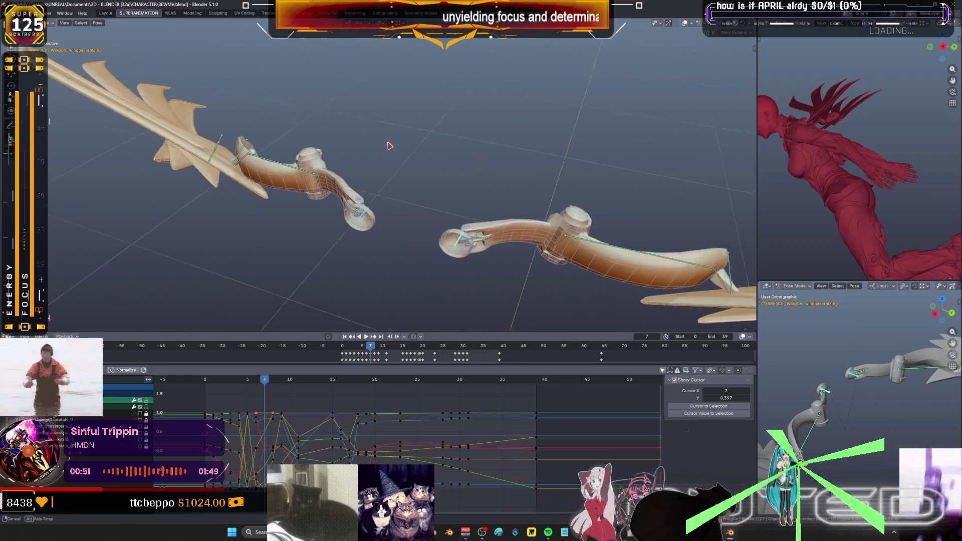
pyautogui.scroll(2, 390, 146)
pyautogui.press('k')
pyautogui.click(401, 222)
pyautogui.moveTo(401, 222); pyautogui.dragTo(301, 321, button='middle')
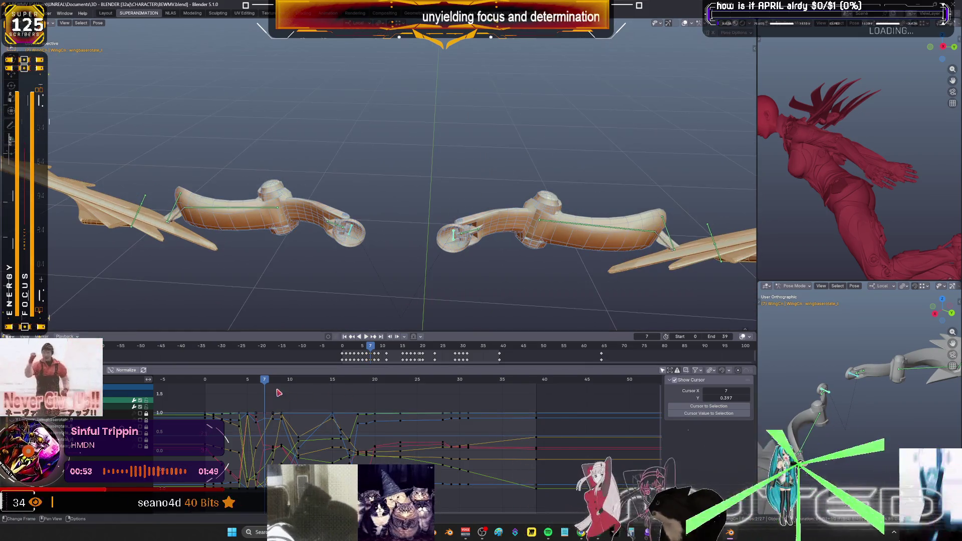
# Rotate and key the wing bones' local-axis rotation at frame 8.
pyautogui.moveTo(266, 382); pyautogui.dragTo(277, 381)
pyautogui.press('r')
pyautogui.press('y')
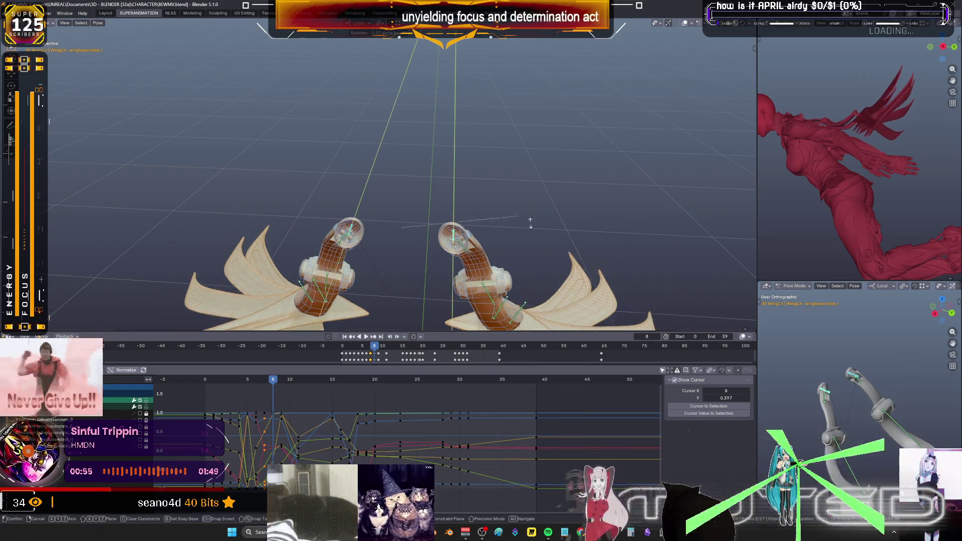
pyautogui.click(469, 161)
pyautogui.press('k')
pyautogui.click(469, 161)
# Rotate and key the wing bones at frame 9, then move on to frame 10.
pyautogui.moveTo(277, 384); pyautogui.dragTo(289, 376)
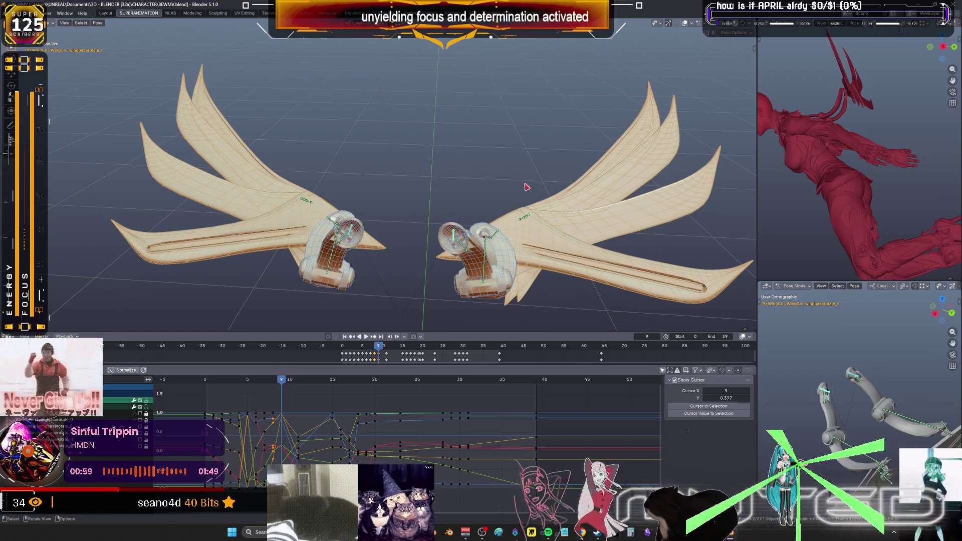
pyautogui.press('r')
pyautogui.press('y')
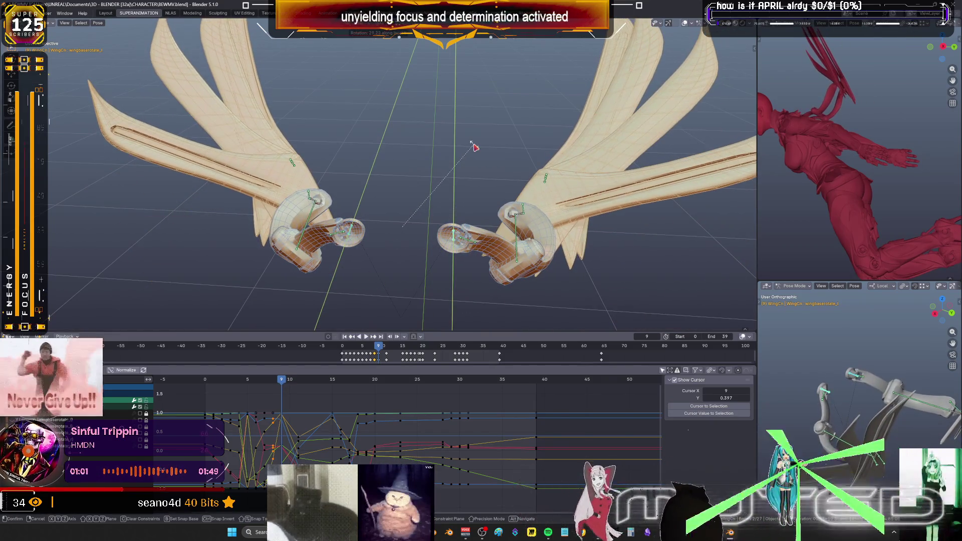
pyautogui.click(475, 147)
pyautogui.press('k')
pyautogui.press('Return')
pyautogui.moveTo(290, 382); pyautogui.dragTo(292, 385)
pyautogui.moveTo(454, 226); pyautogui.dragTo(472, 189, button='middle')
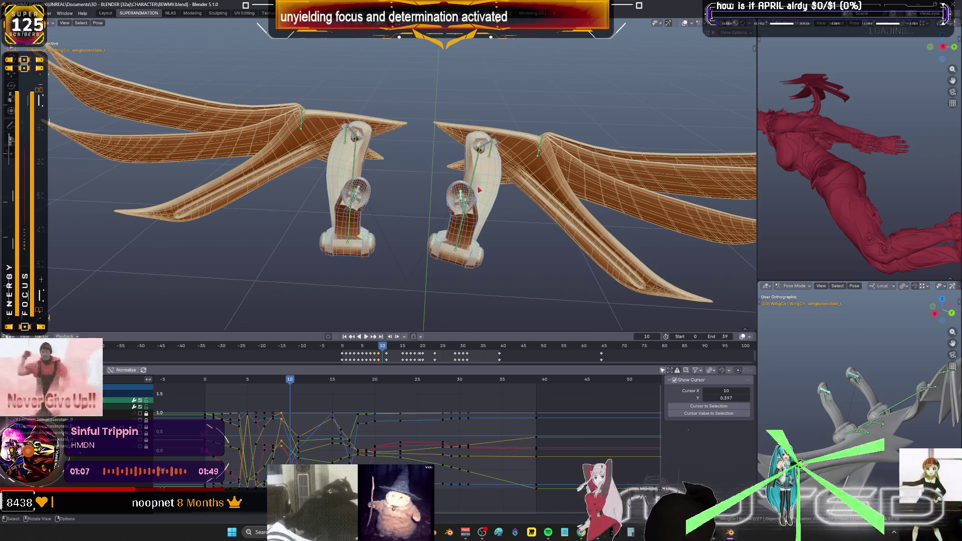
# At frame 10, rotate the wing bones about the X axis and key the rotation.
pyautogui.press('r')
pyautogui.press('y')
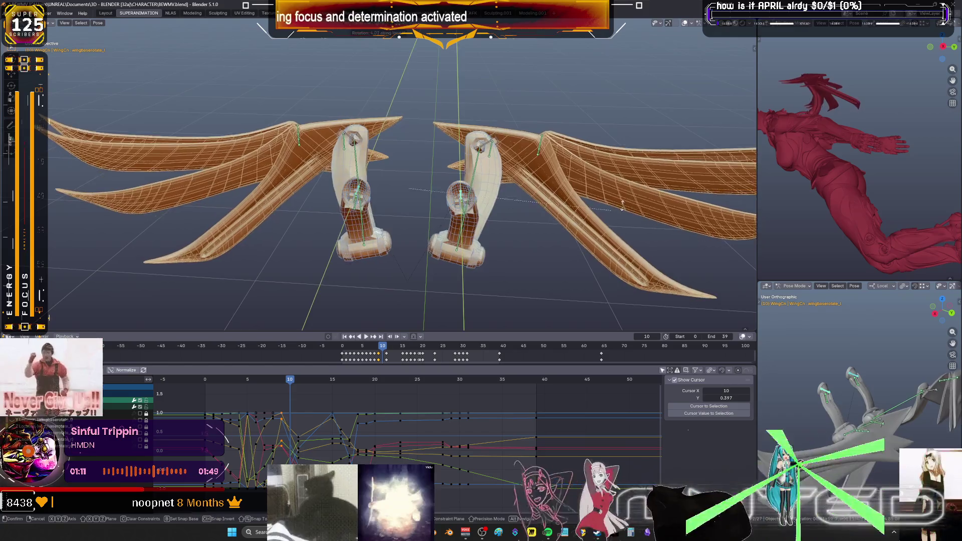
pyautogui.press('x')
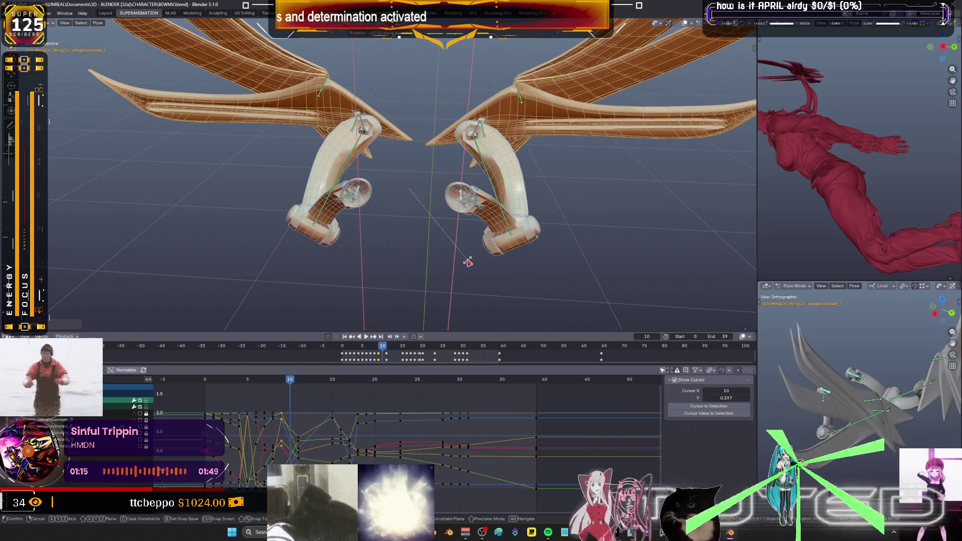
pyautogui.click(468, 262)
pyautogui.press('k')
pyautogui.moveTo(296, 382)
pyautogui.mouseDown()
pyautogui.moveTo(269, 382)
pyautogui.moveTo(302, 385)
pyautogui.mouseUp()
# Spread the wings wider at frame 11 and key their rotation.
pyautogui.press('r')
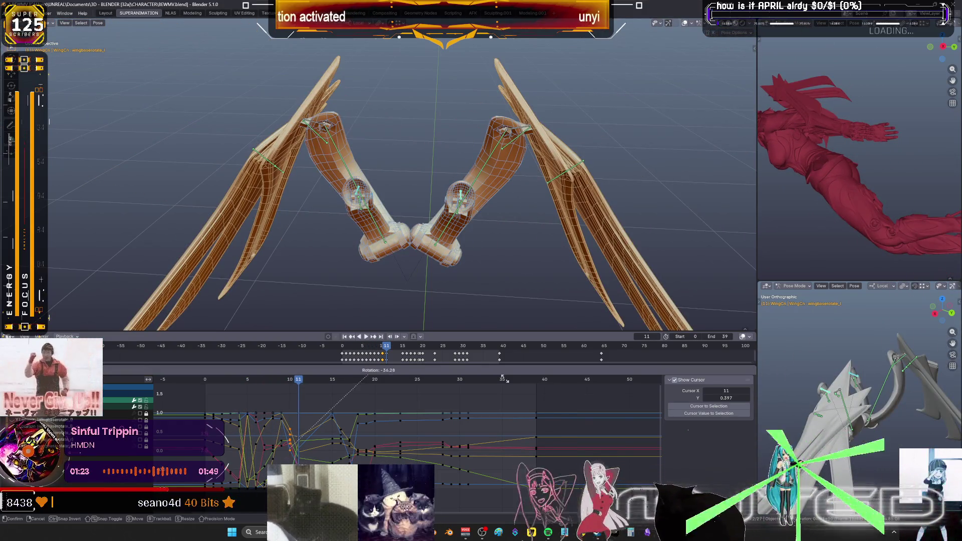
pyautogui.press('Escape')
pyautogui.press('r')
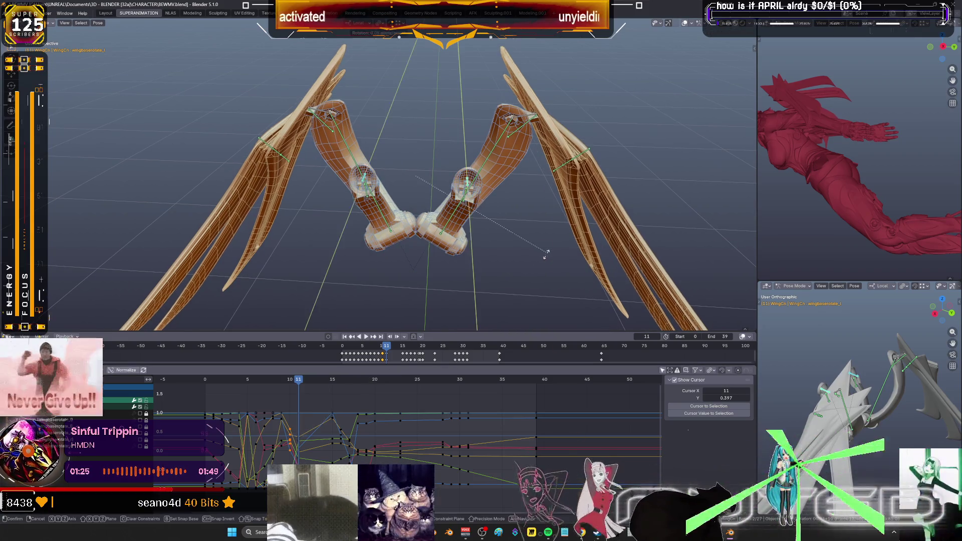
pyautogui.click(501, 276)
pyautogui.press('k')
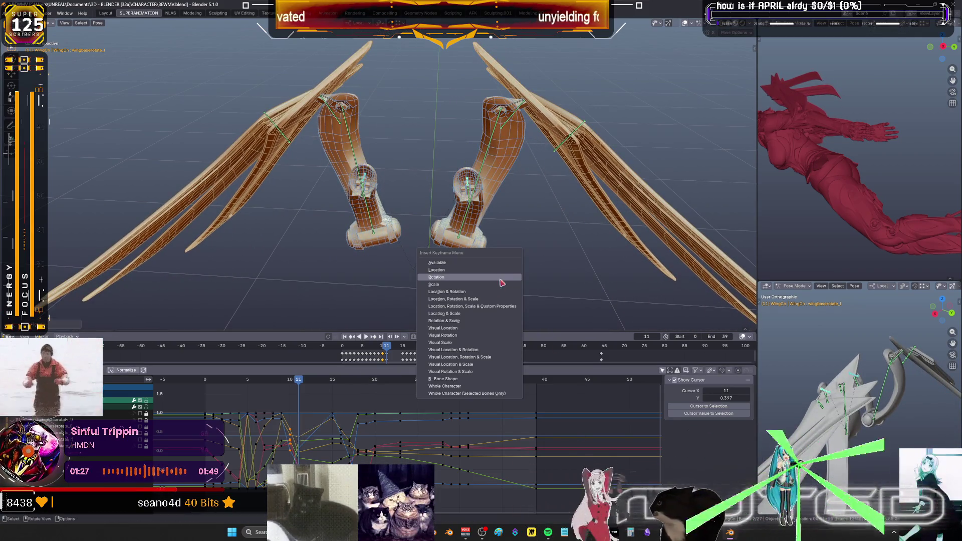
pyautogui.click(328, 394)
pyautogui.moveTo(303, 386)
pyautogui.mouseDown()
pyautogui.moveTo(286, 385)
pyautogui.moveTo(359, 386)
pyautogui.mouseUp()
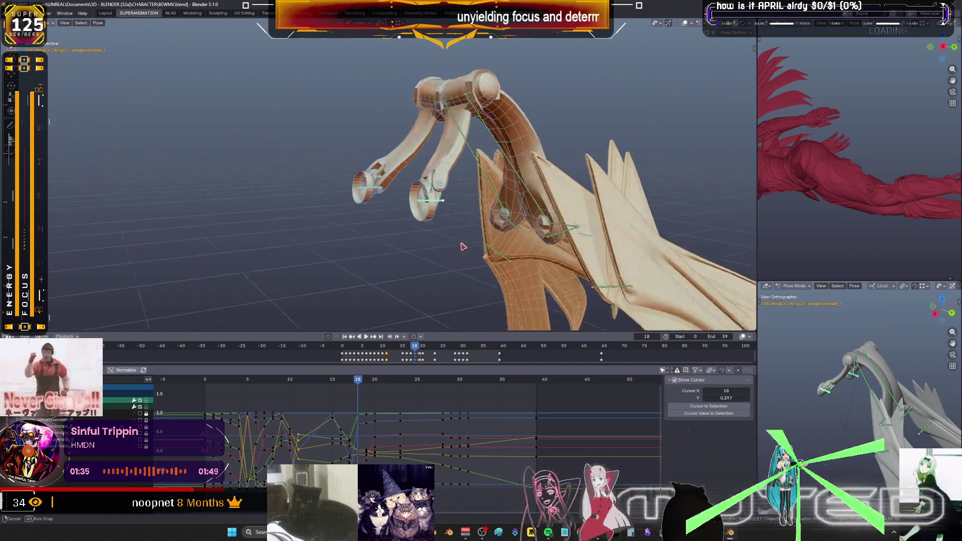
# Replay the flap, box-select Graph Editor keyframes, and view the full character from behind at frame 5.
pyautogui.press('Escape')
pyautogui.press('space')
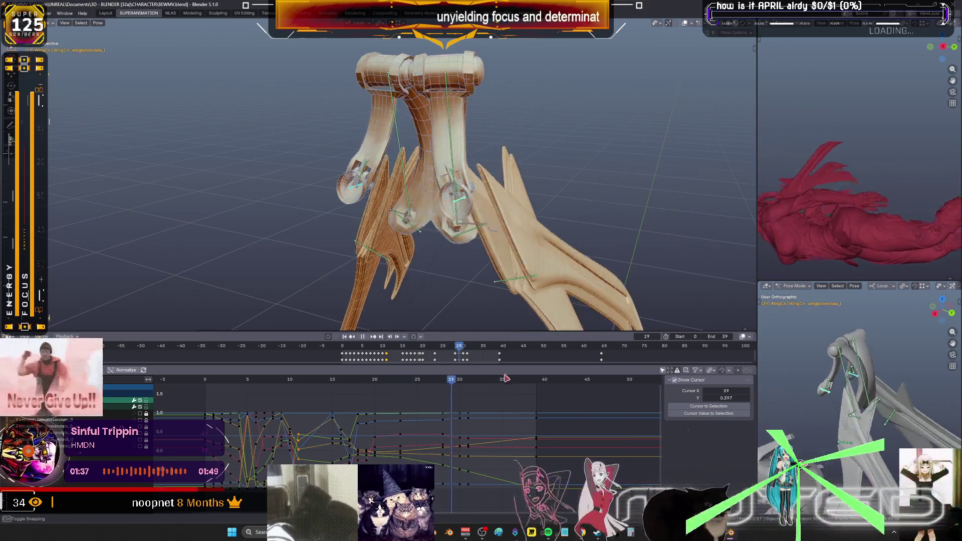
pyautogui.moveTo(375, 379)
pyautogui.mouseDown()
pyautogui.moveTo(248, 380)
pyautogui.moveTo(345, 502)
pyautogui.mouseUp()
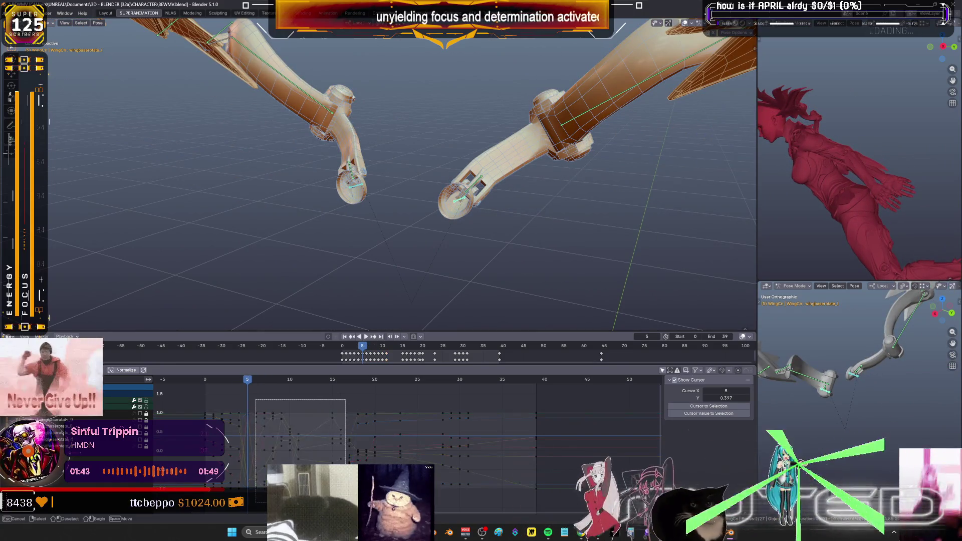
pyautogui.moveTo(393, 405)
pyautogui.mouseDown()
pyautogui.moveTo(341, 396)
pyautogui.moveTo(332, 464)
pyautogui.mouseUp()
pyautogui.moveTo(365, 410); pyautogui.dragTo(348, 396)
pyautogui.moveTo(249, 382)
pyautogui.mouseDown()
pyautogui.moveTo(367, 401)
pyautogui.moveTo(233, 384)
pyautogui.moveTo(248, 384)
pyautogui.mouseUp()
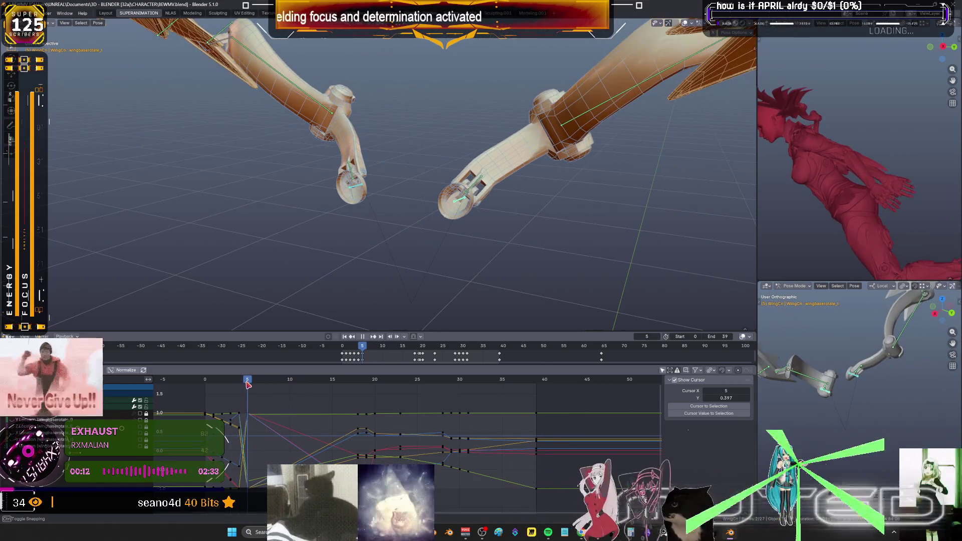
pyautogui.moveTo(455, 269)
pyautogui.mouseDown(button='middle')
pyautogui.moveTo(396, 259)
pyautogui.moveTo(366, 273)
pyautogui.moveTo(313, 267)
pyautogui.moveTo(385, 238)
pyautogui.moveTo(335, 282)
pyautogui.mouseUp(button='middle')
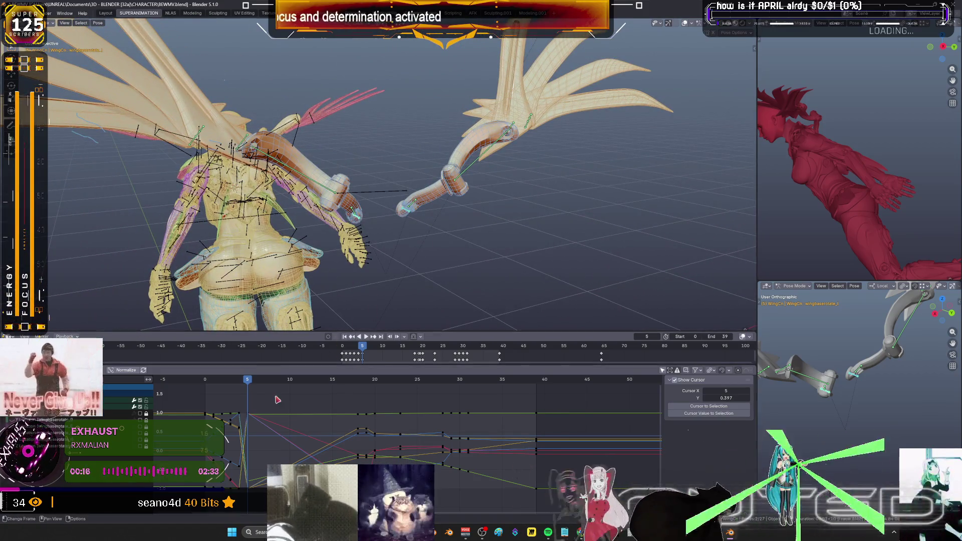
# Jump to frame 18, select the wing_ext_r bone and frame it in view.
pyautogui.click(359, 382)
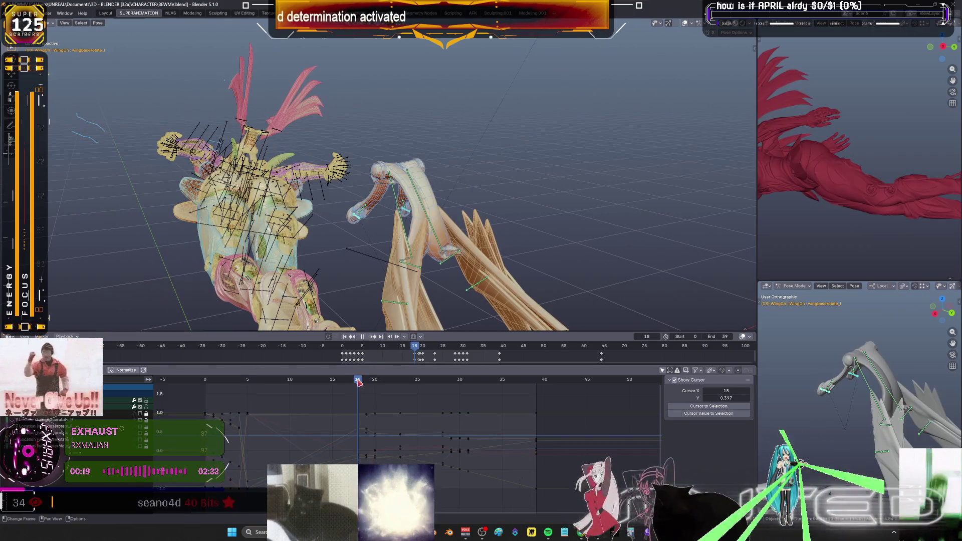
pyautogui.keyDown('alt'); pyautogui.click(439, 247); pyautogui.keyUp('alt')
pyautogui.click(441, 236)
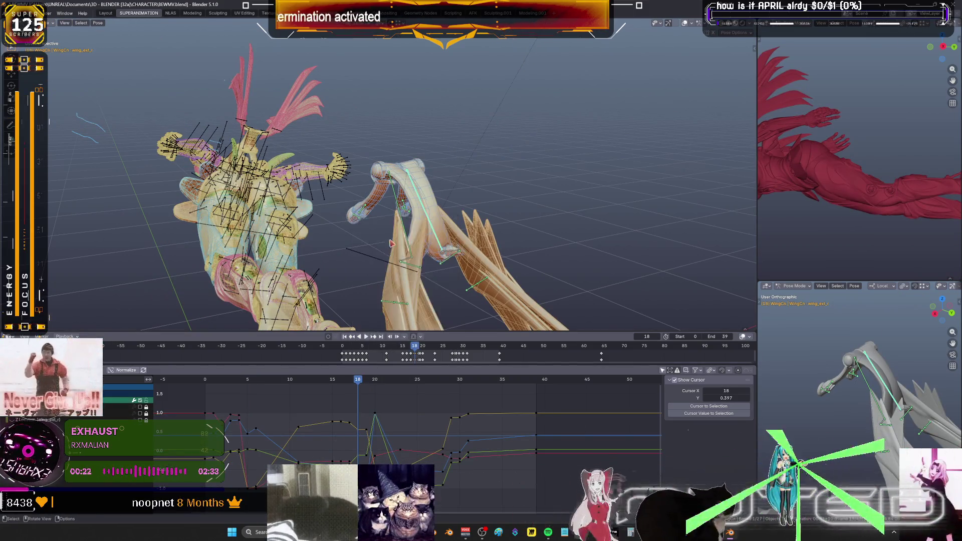
pyautogui.press('KP_Decimal')
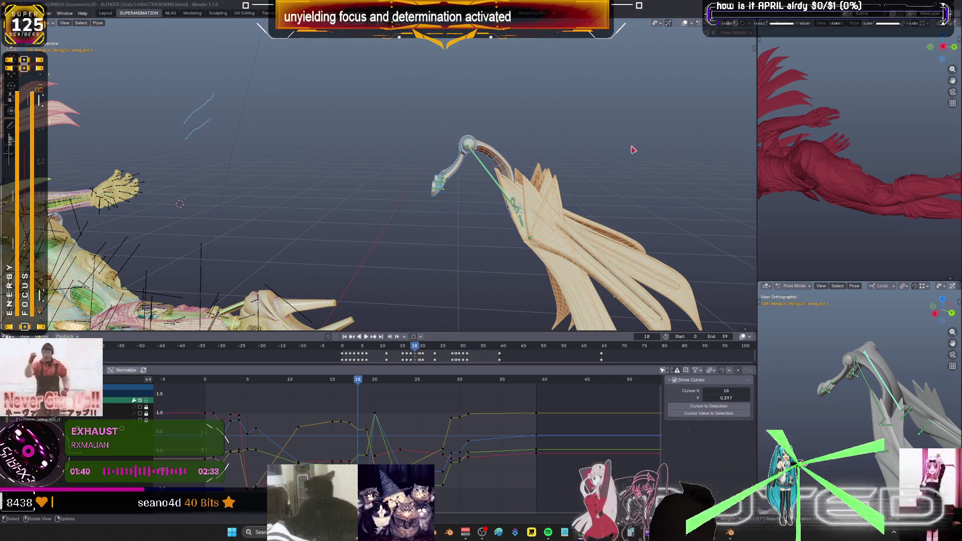
# Frame the winged character, scrub back to frame 15 and enable X-ray to reveal its bones.
pyautogui.moveTo(541, 206)
pyautogui.mouseDown(button='middle')
pyautogui.moveTo(351, 150)
pyautogui.moveTo(361, 155)
pyautogui.mouseUp(button='middle')
pyautogui.scroll(3, 331, 144)
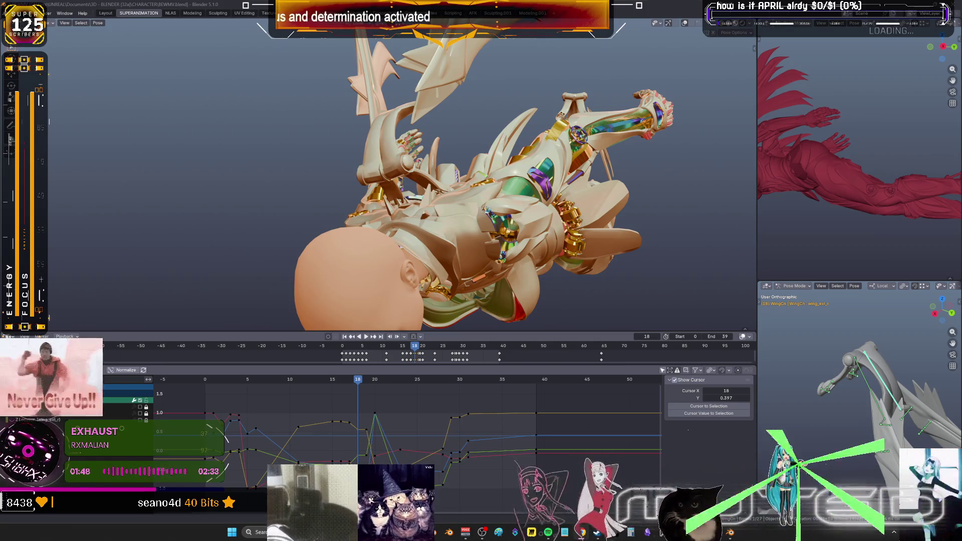
pyautogui.press('KP_Decimal')
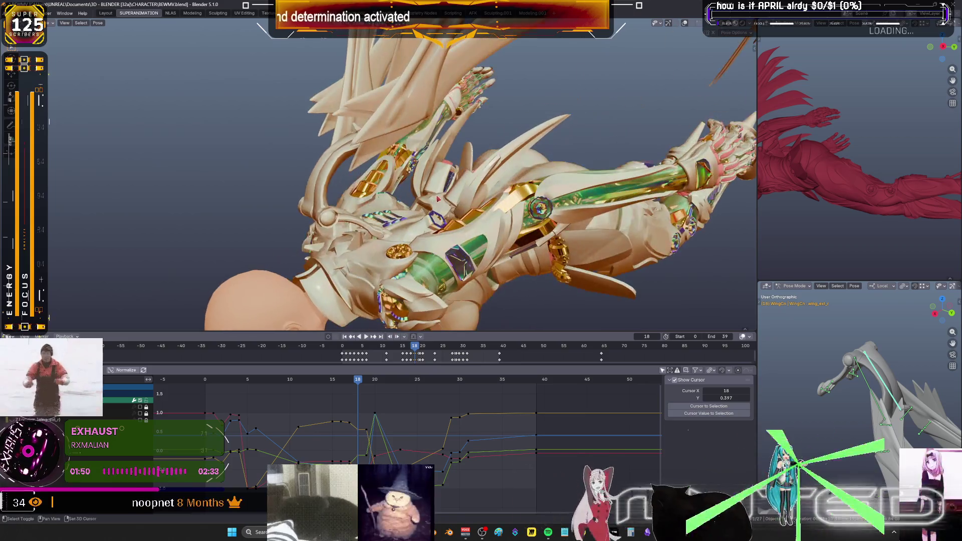
pyautogui.scroll(-4, 440, 198)
pyautogui.moveTo(359, 380); pyautogui.dragTo(332, 381)
pyautogui.hotkey('alt', 'z')
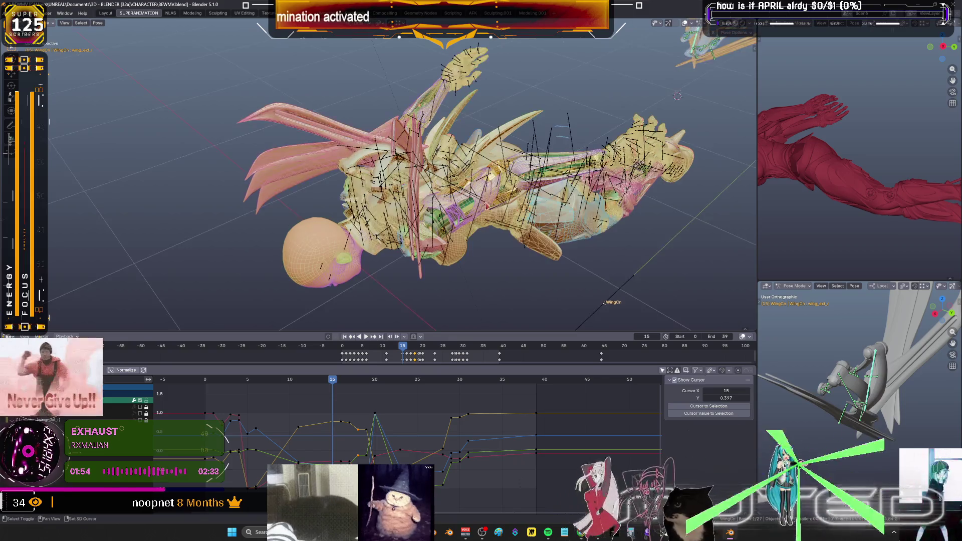